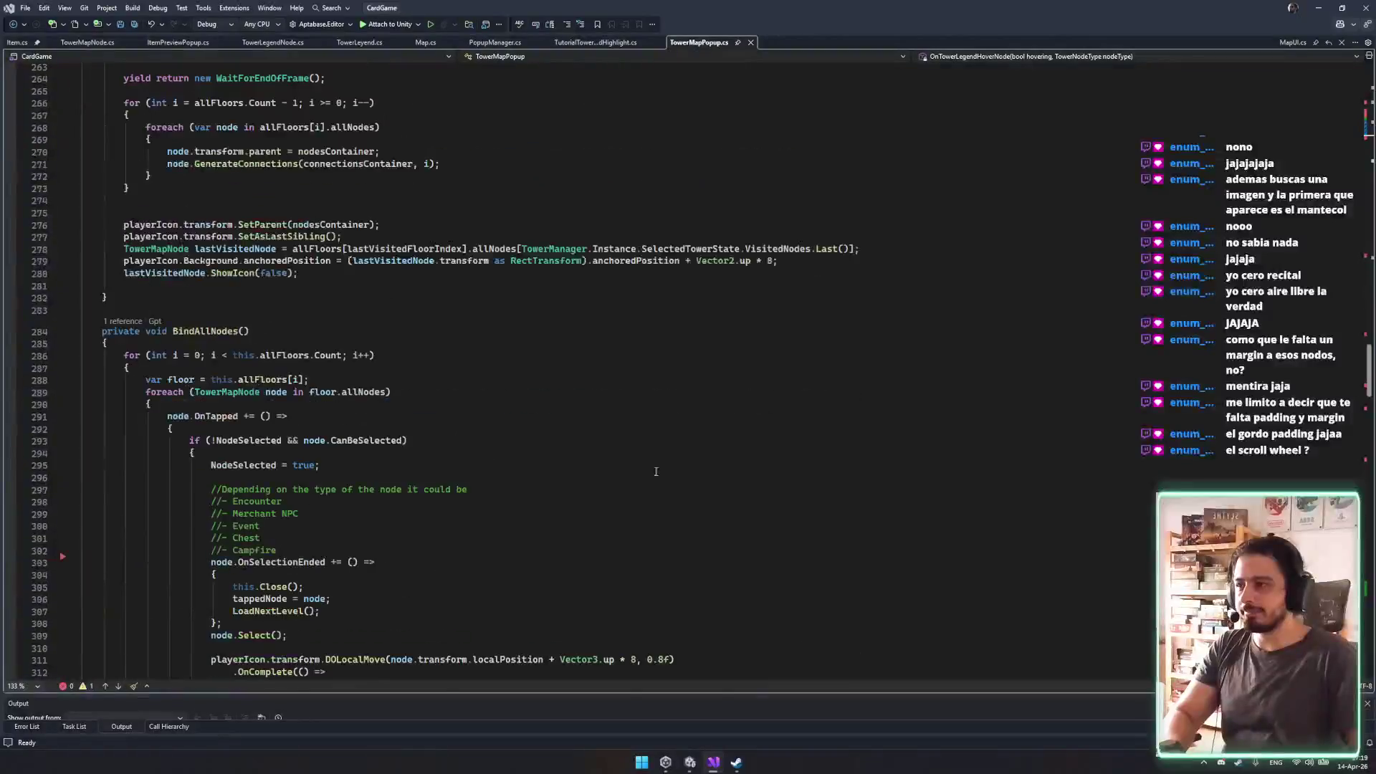
Change line 500 of TowerMapPopup.cs to 'pos.y -= scroll * 100;' and save.
{"action": "scroll", "coordinate": [806, 472], "scroll_direction": "down", "scroll_amount": 7}
{"action": "right_click", "coordinate": [808, 463]}
{"action": "left_click", "coordinate": [597, 449]}
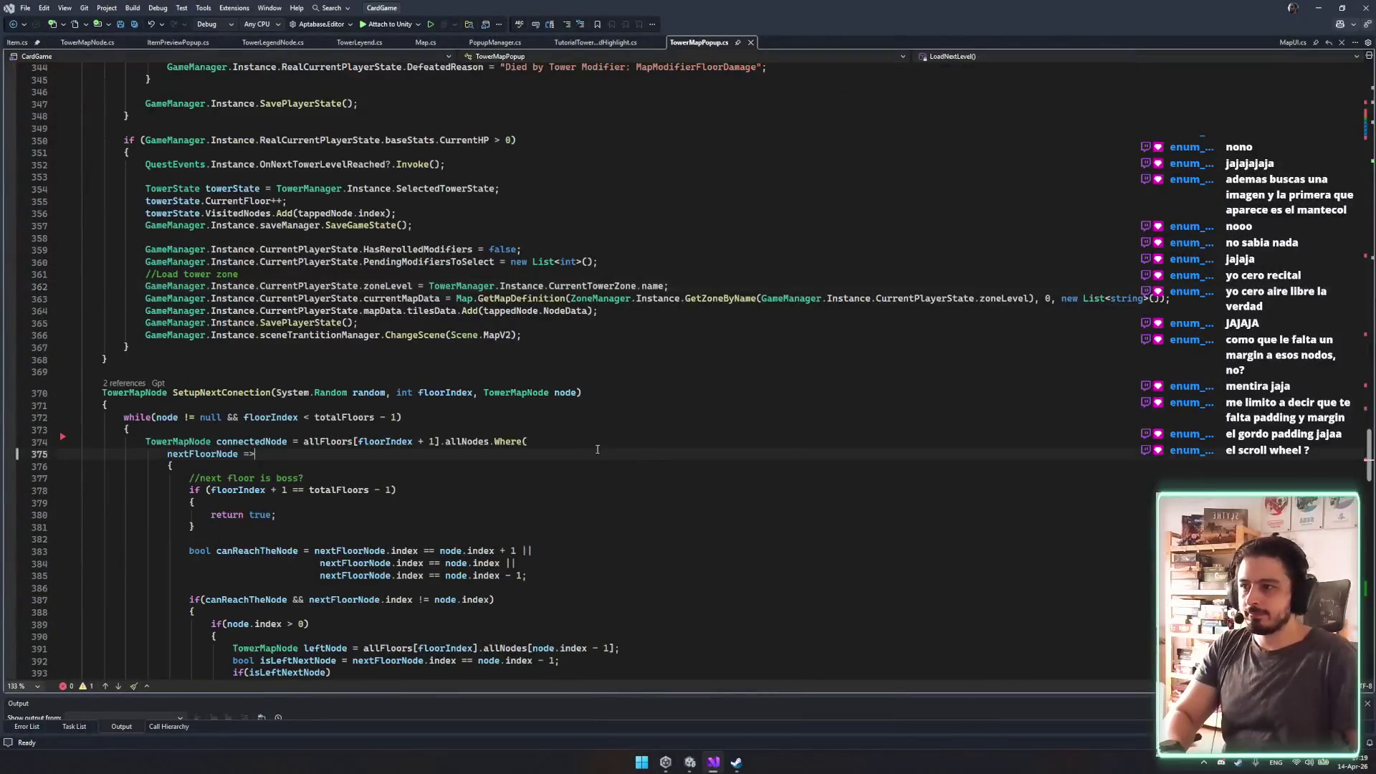
{"action": "scroll", "coordinate": [740, 218], "scroll_direction": "down", "scroll_amount": 20}
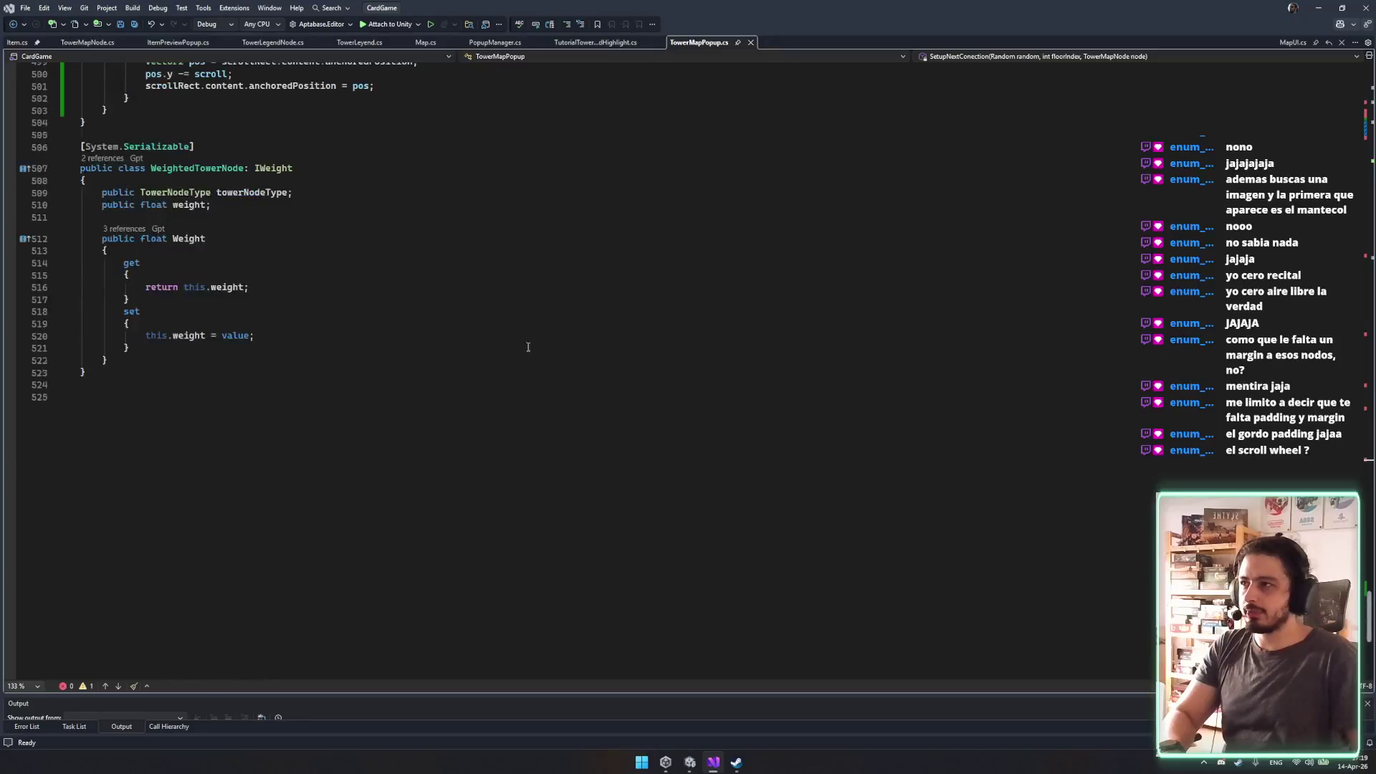
{"action": "left_click", "coordinate": [291, 365]}
{"action": "key", "text": "Left"}
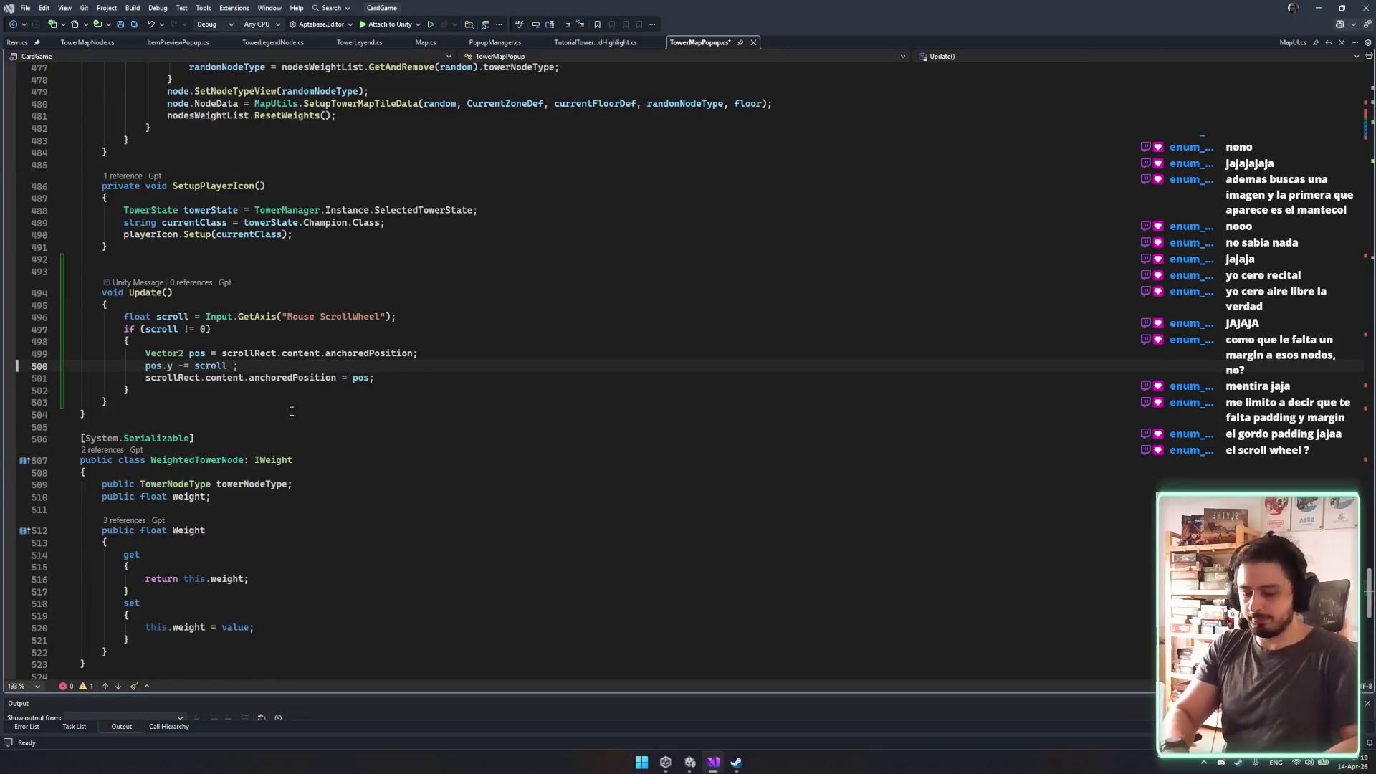
{"action": "type", "text": "* 12"}
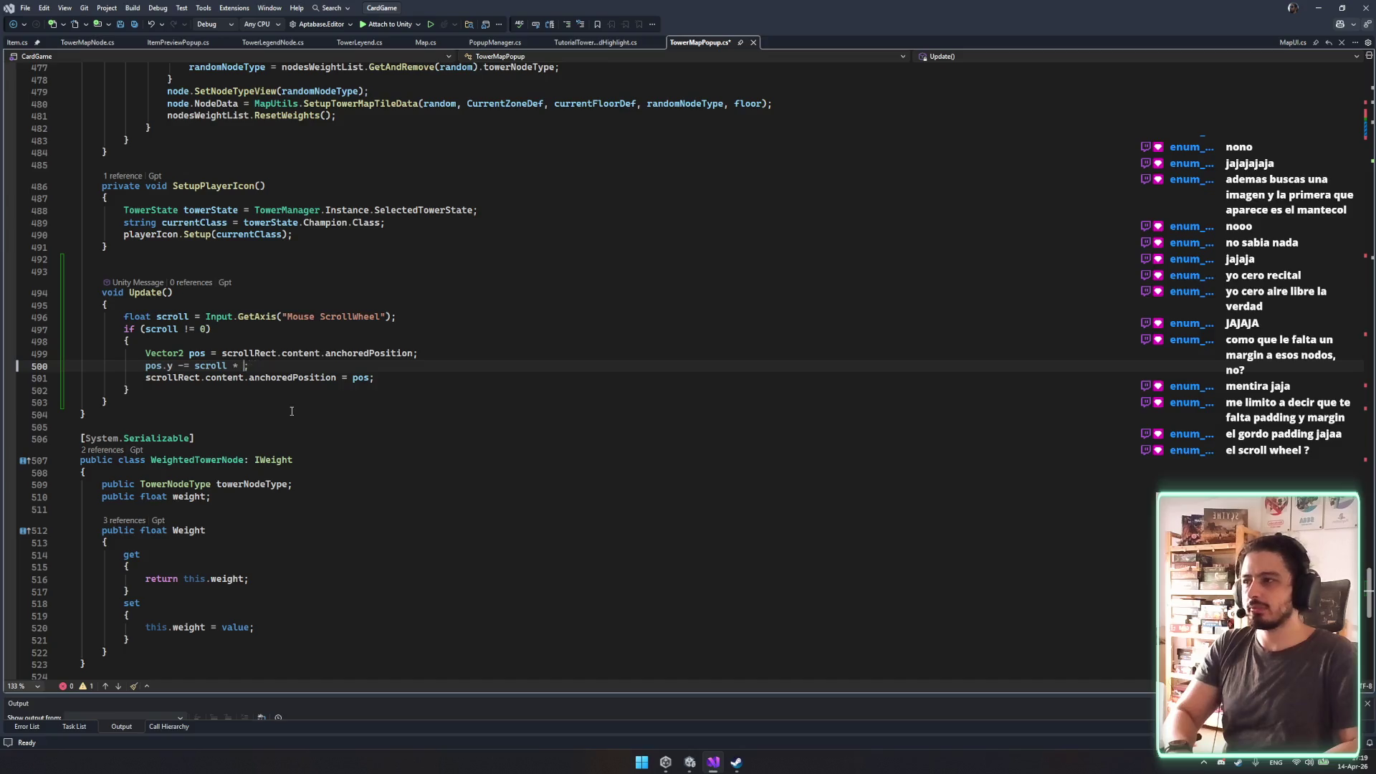
{"action": "type", "text": "00"}
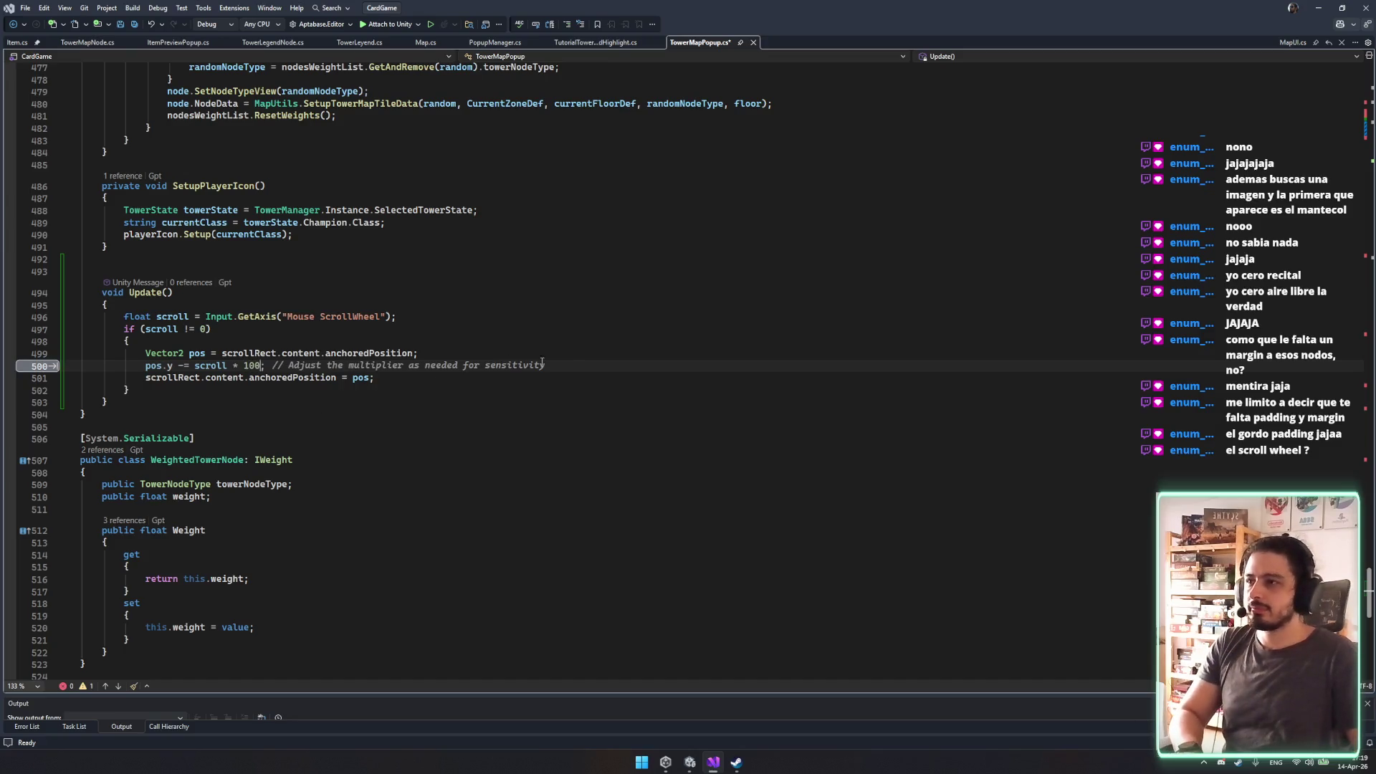
{"action": "key", "text": "ctrl+s"}
{"action": "key", "text": "Down"}
{"action": "key", "text": "Down"}
{"action": "key", "text": "Down"}
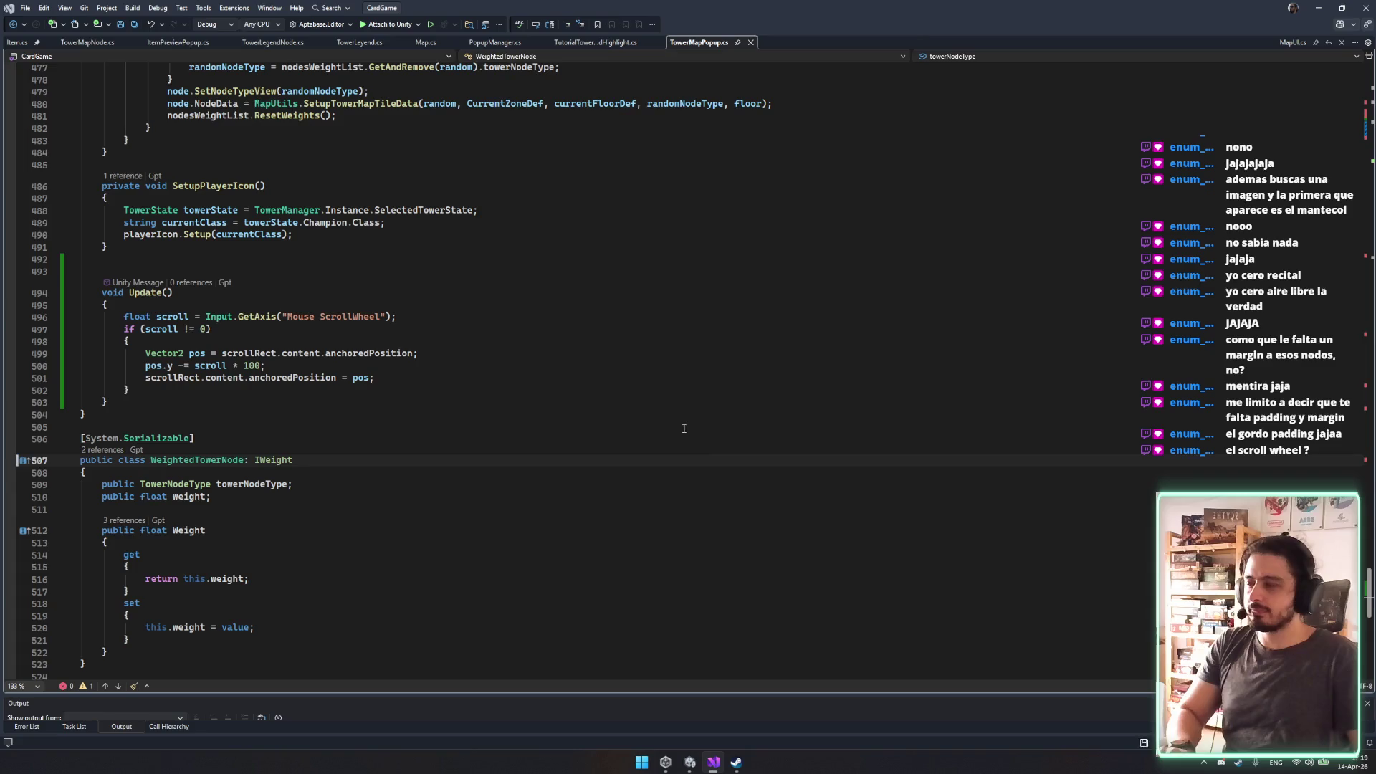
Let Unity recompile the scripts, then open TowerLegendNode.cs in Visual Studio.
{"action": "left_click", "coordinate": [684, 428]}
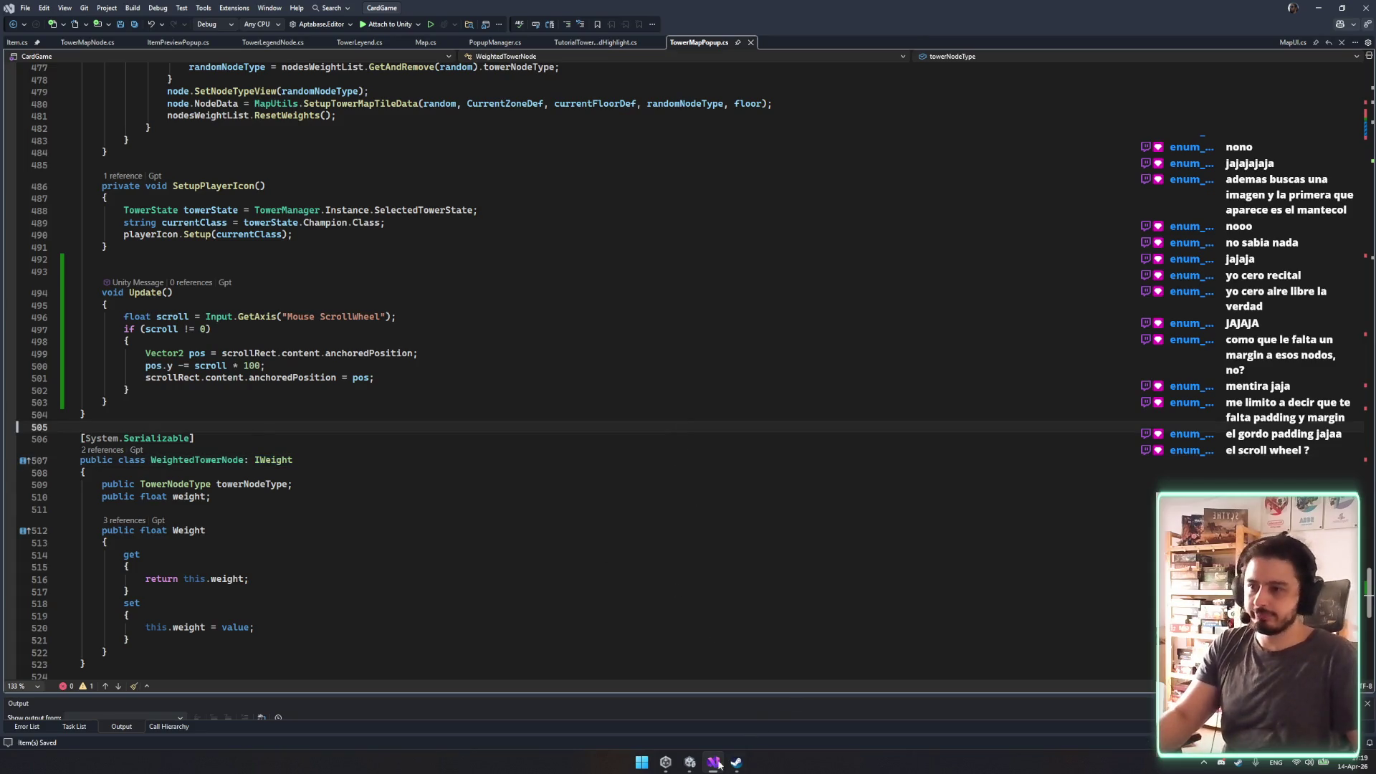
{"action": "left_click", "coordinate": [690, 763]}
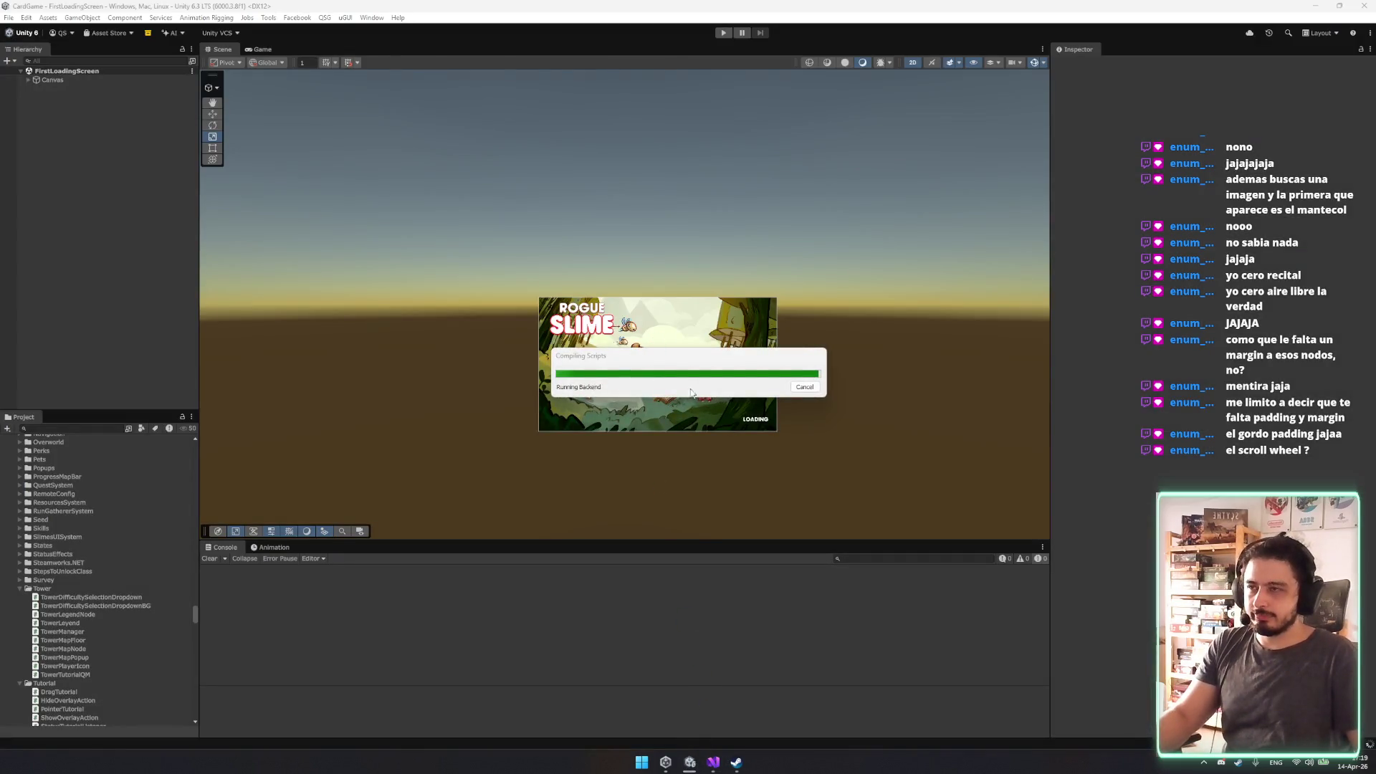
{"action": "left_click", "coordinate": [715, 763]}
{"action": "left_click", "coordinate": [86, 42]}
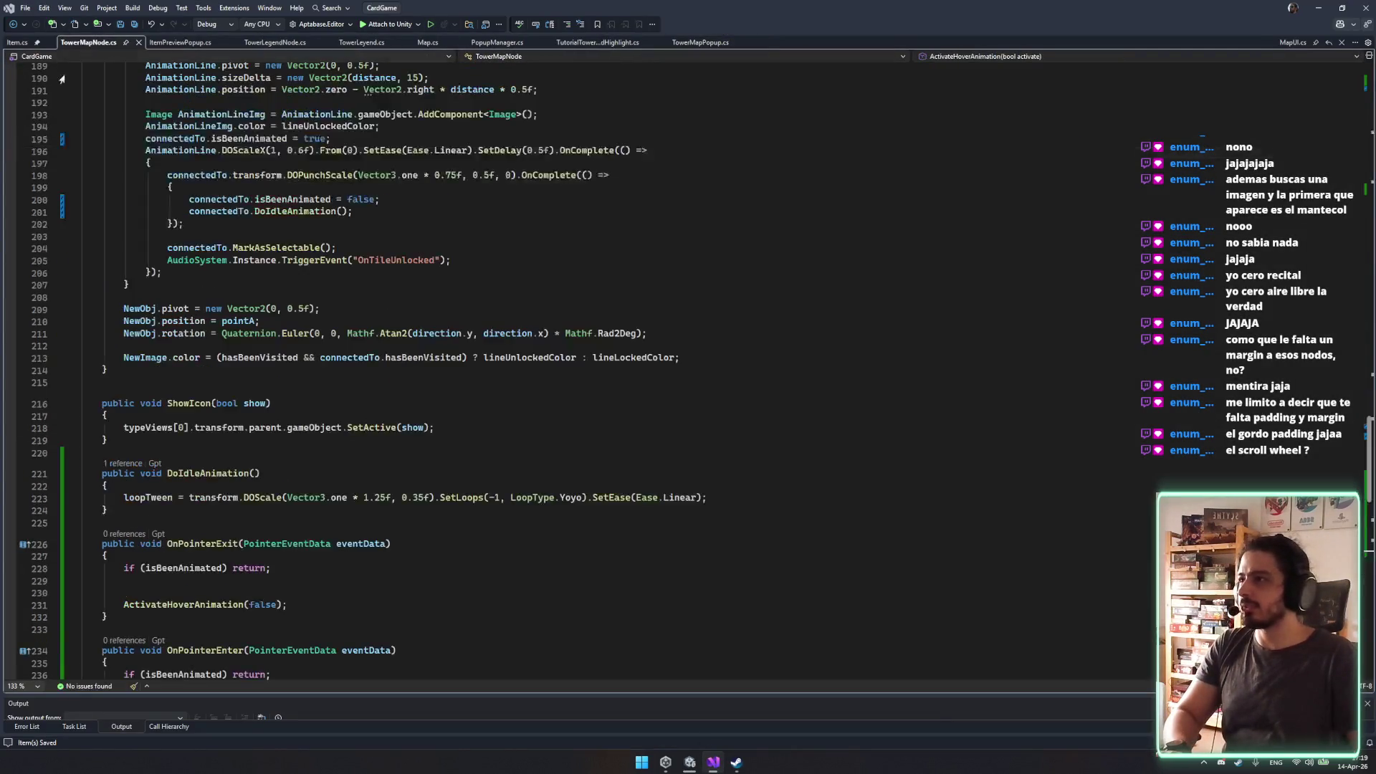
{"action": "left_click", "coordinate": [276, 45]}
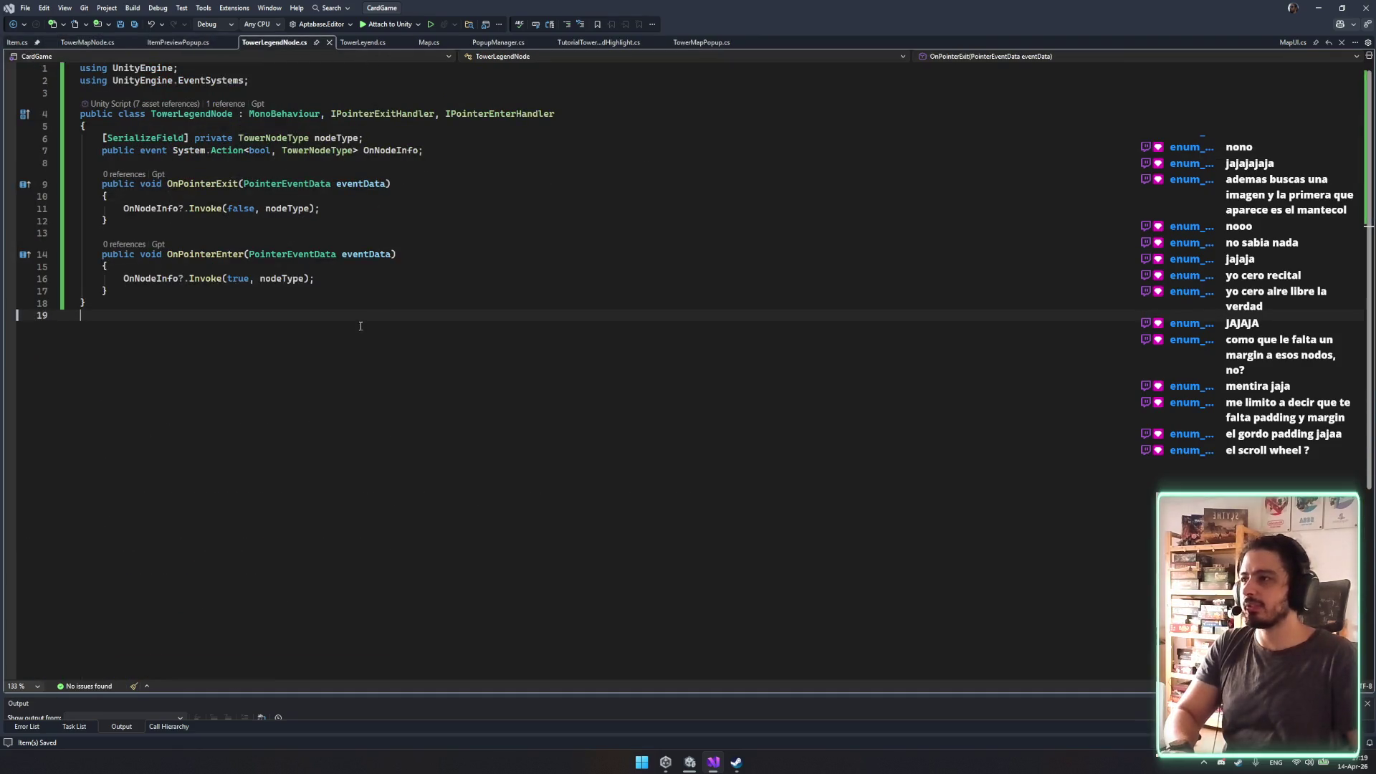
Add a transform DOScale tween with 0.2 duration, From(1) and linear easing to OnPointerExit.
{"action": "left_click", "coordinate": [401, 196]}
{"action": "key", "text": "Return"}
{"action": "type", "text": "transform.doc"}
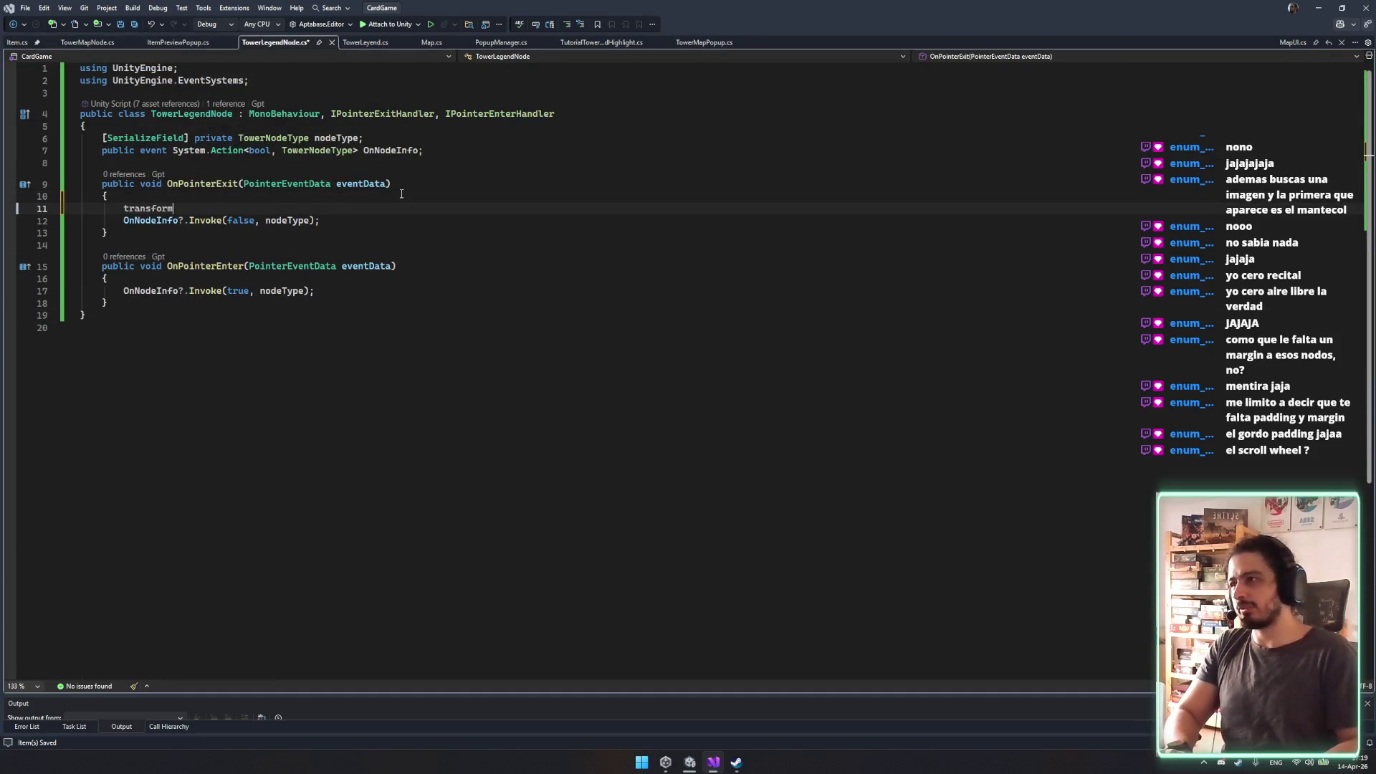
{"action": "key", "text": "BackSpace"}
{"action": "type", "text": "sca"}
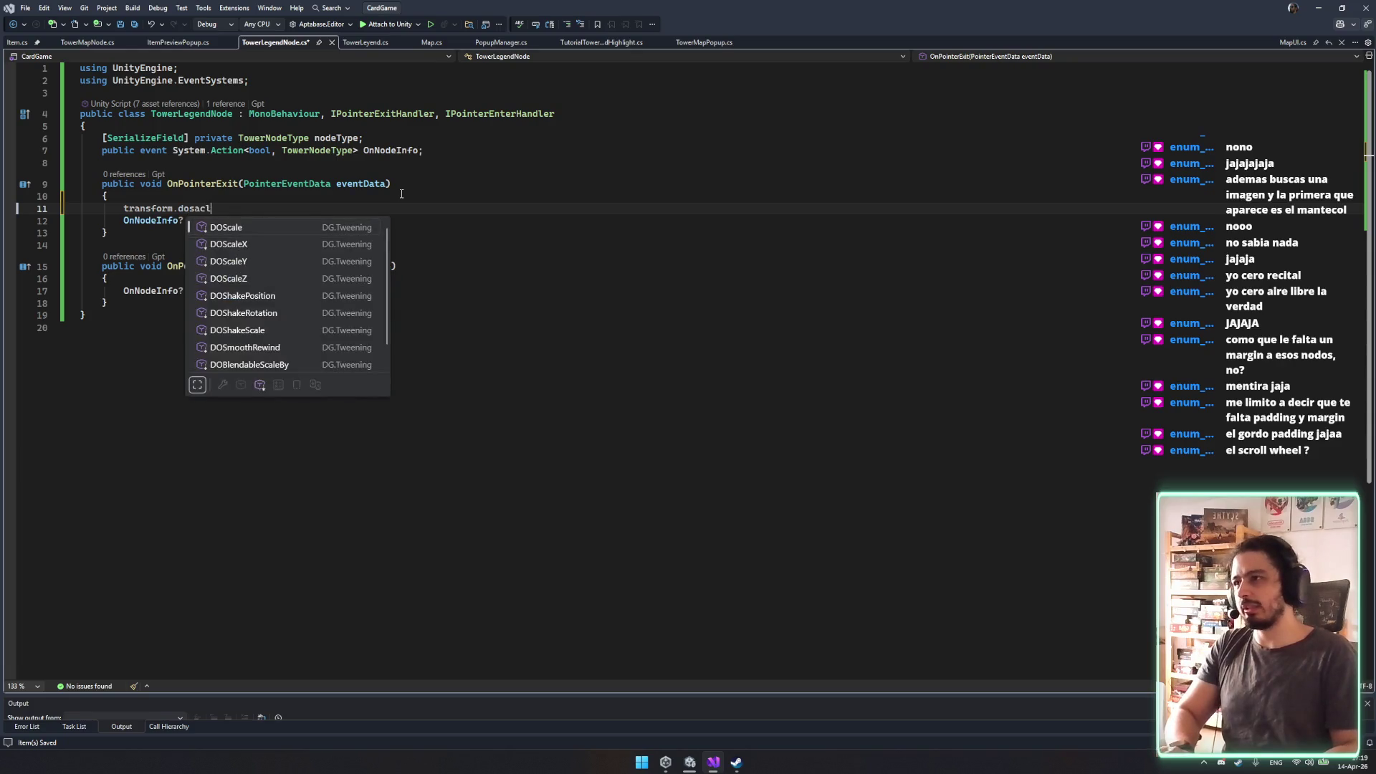
{"action": "type", "text": "("}
{"action": "type", "text": "1.5"}
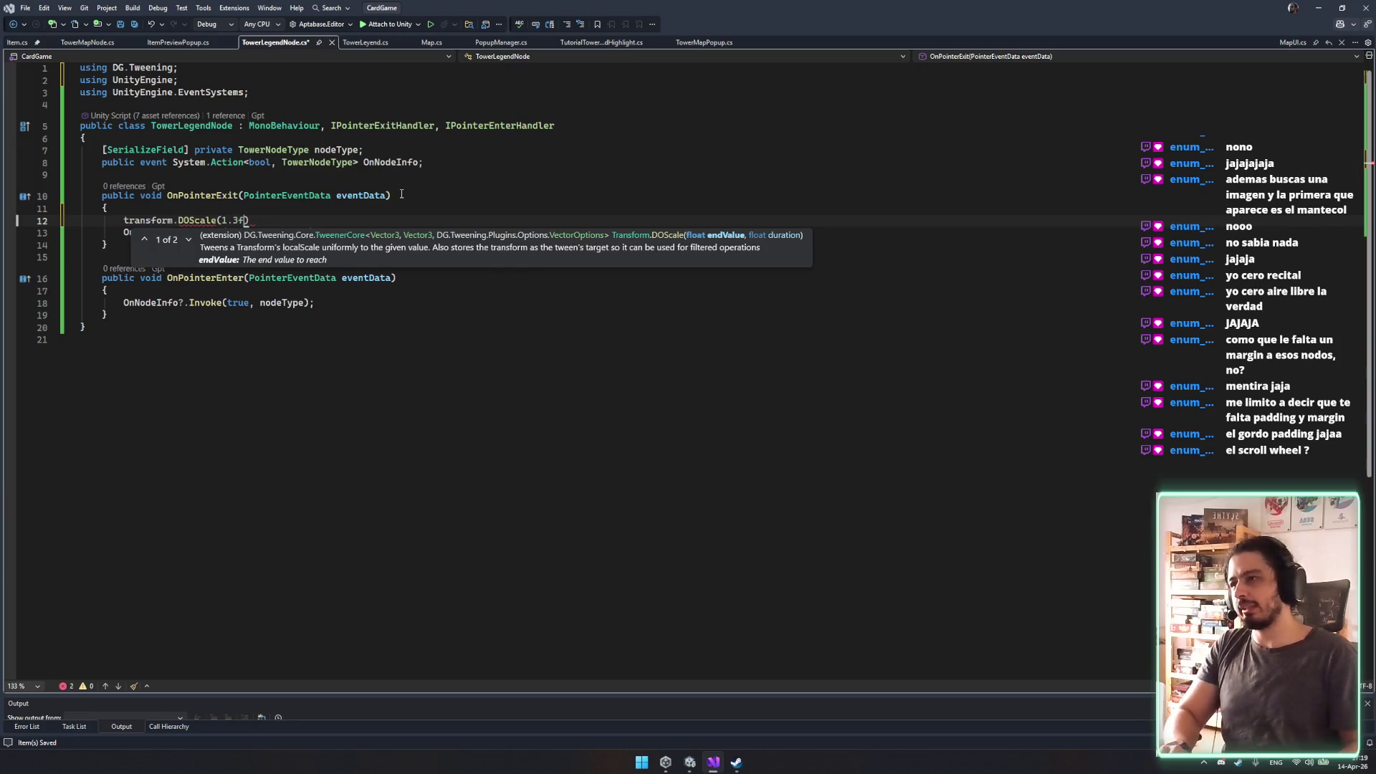
{"action": "key", "text": "Right"}
{"action": "type", "text": "."}
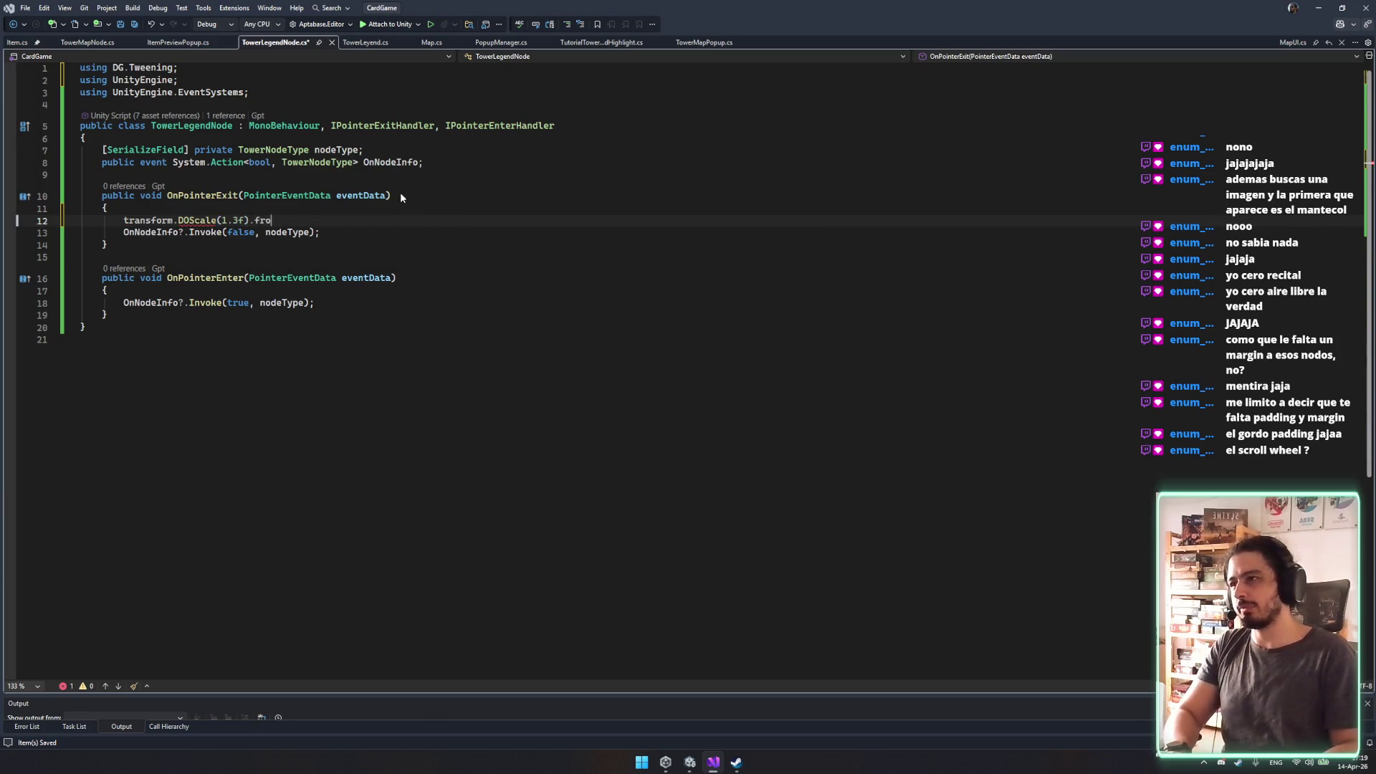
{"action": "key", "text": "BackSpace"}
{"action": "key", "text": "BackSpace"}
{"action": "key", "text": "BackSpace"}
{"action": "key", "text": "BackSpace"}
{"action": "key", "text": "BackSpace"}
{"action": "key", "text": "BackSpace"}
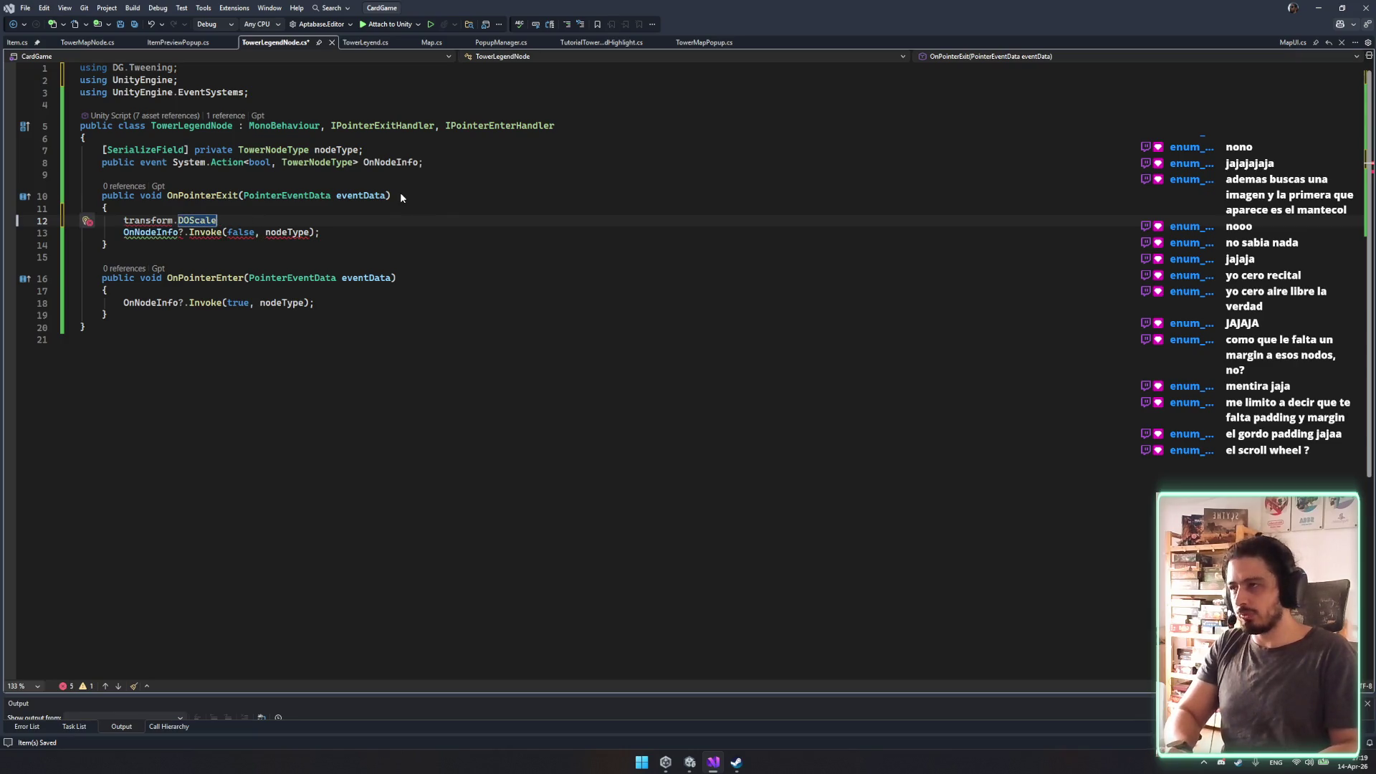
{"action": "type", "text": "(1.3f"}
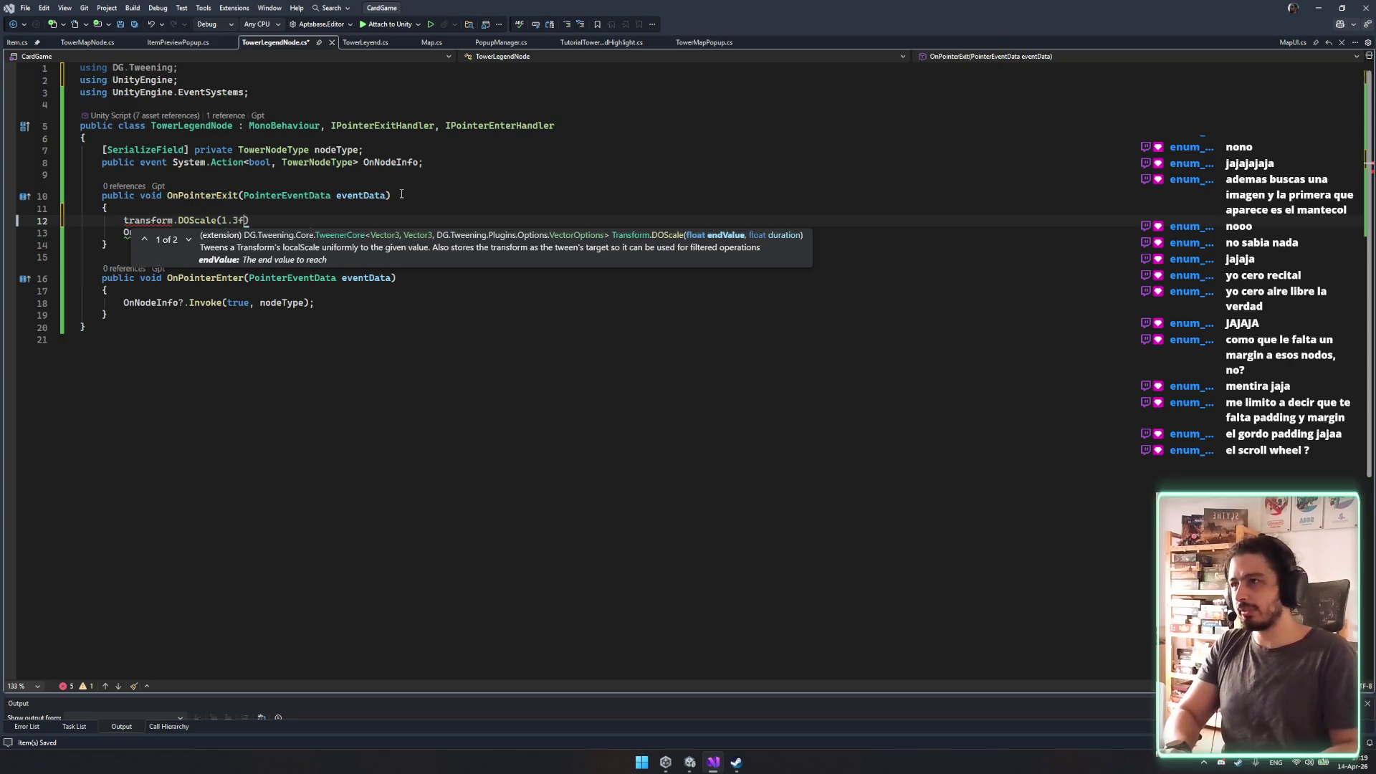
{"action": "type", "text": ",0.25"}
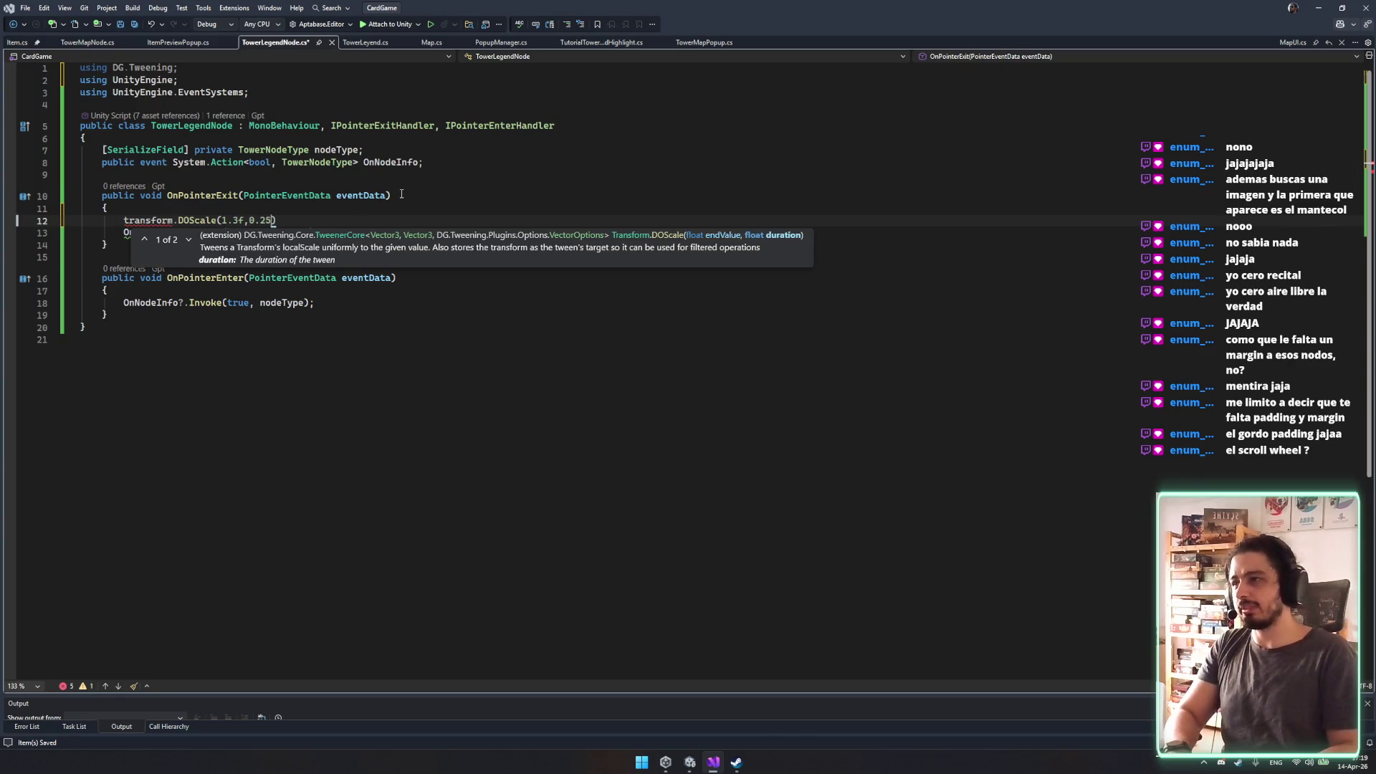
{"action": "type", "text": ","}
{"action": "type", "text": ")."}
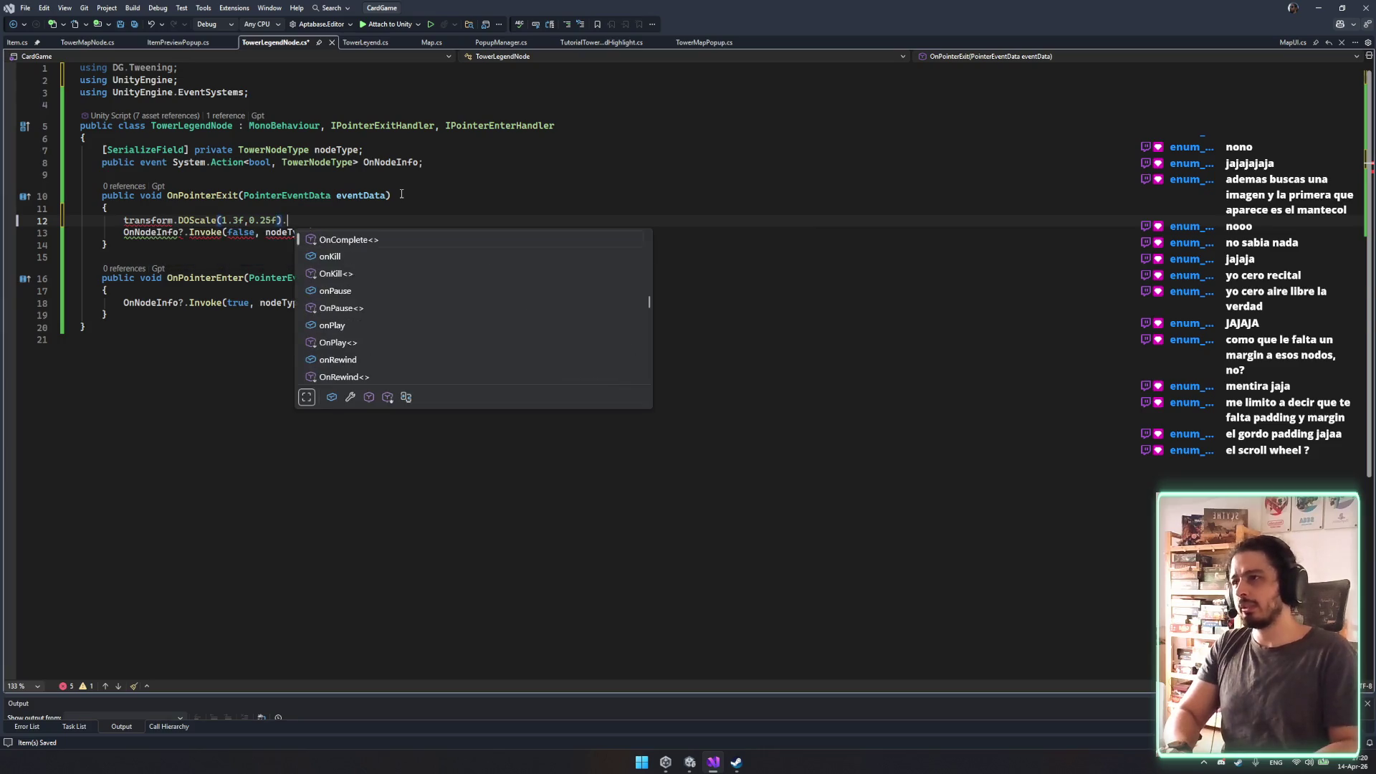
{"action": "type", "text": "From("}
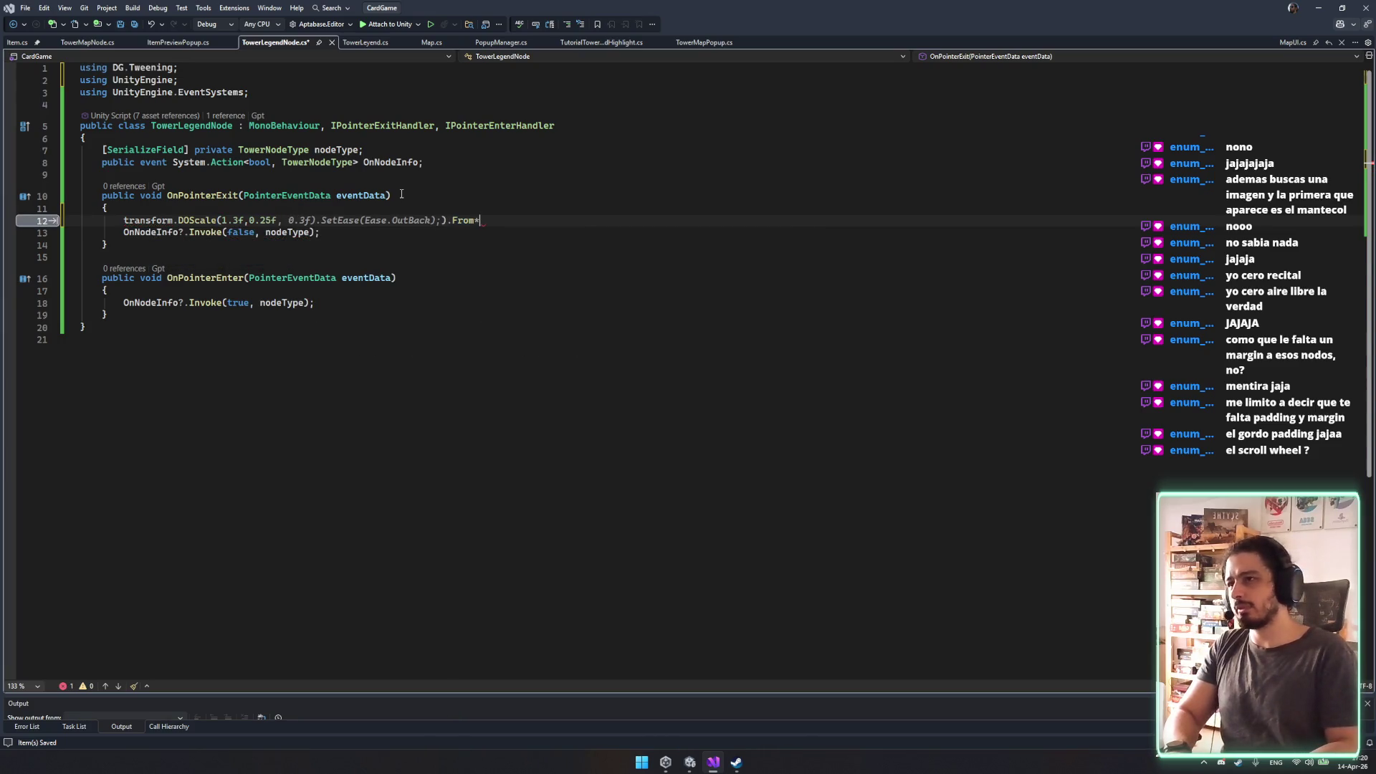
{"action": "type", "text": "1;"}
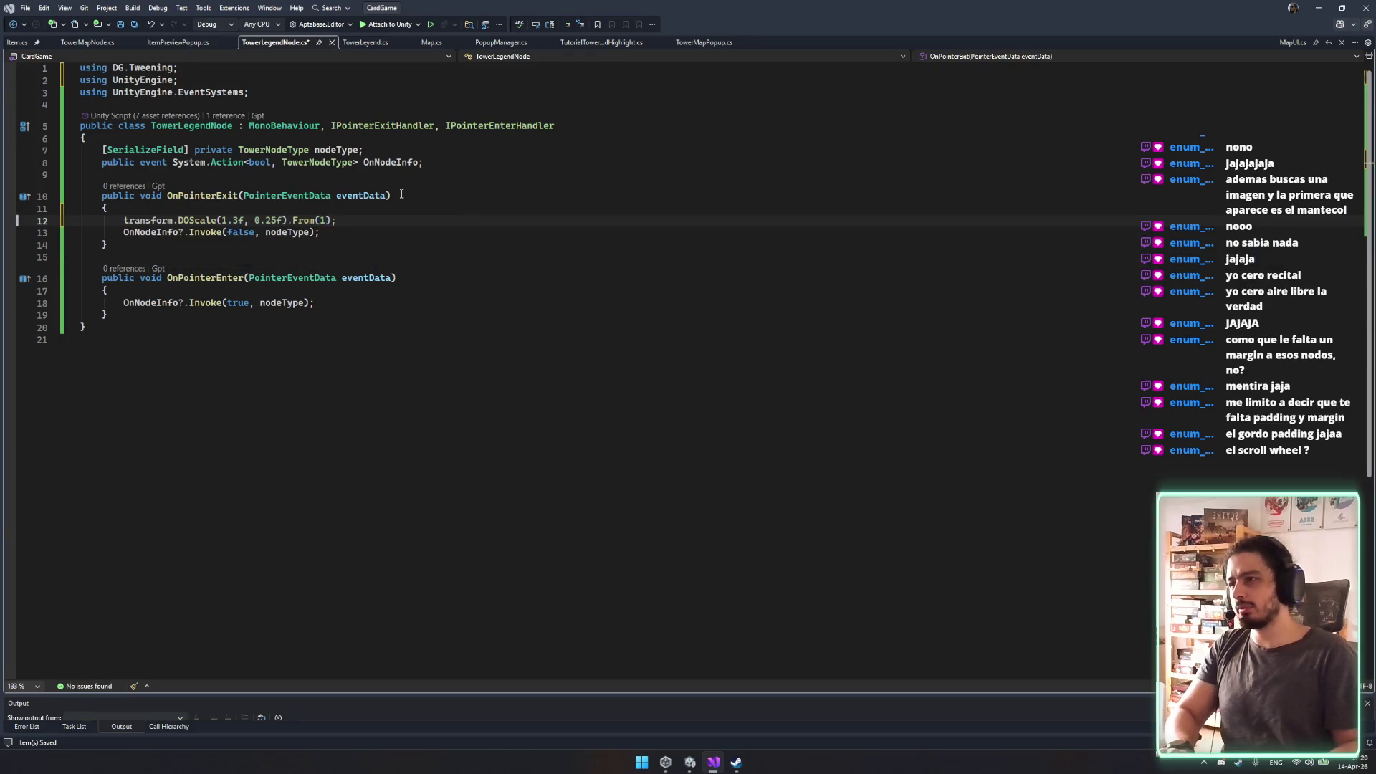
{"action": "key", "text": "Left"}
{"action": "type", "text": ".SetEase"}
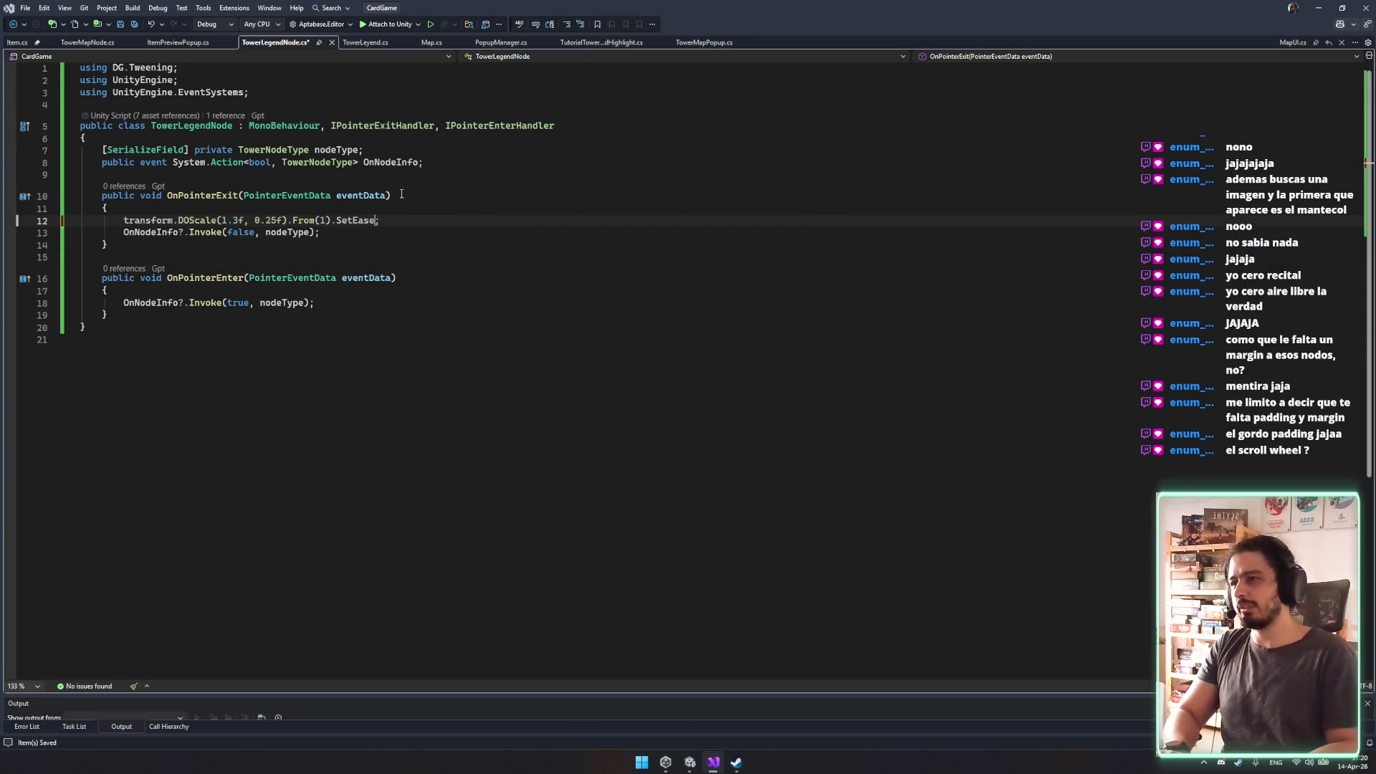
{"action": "type", "text": "("}
{"action": "key", "text": "Tab"}
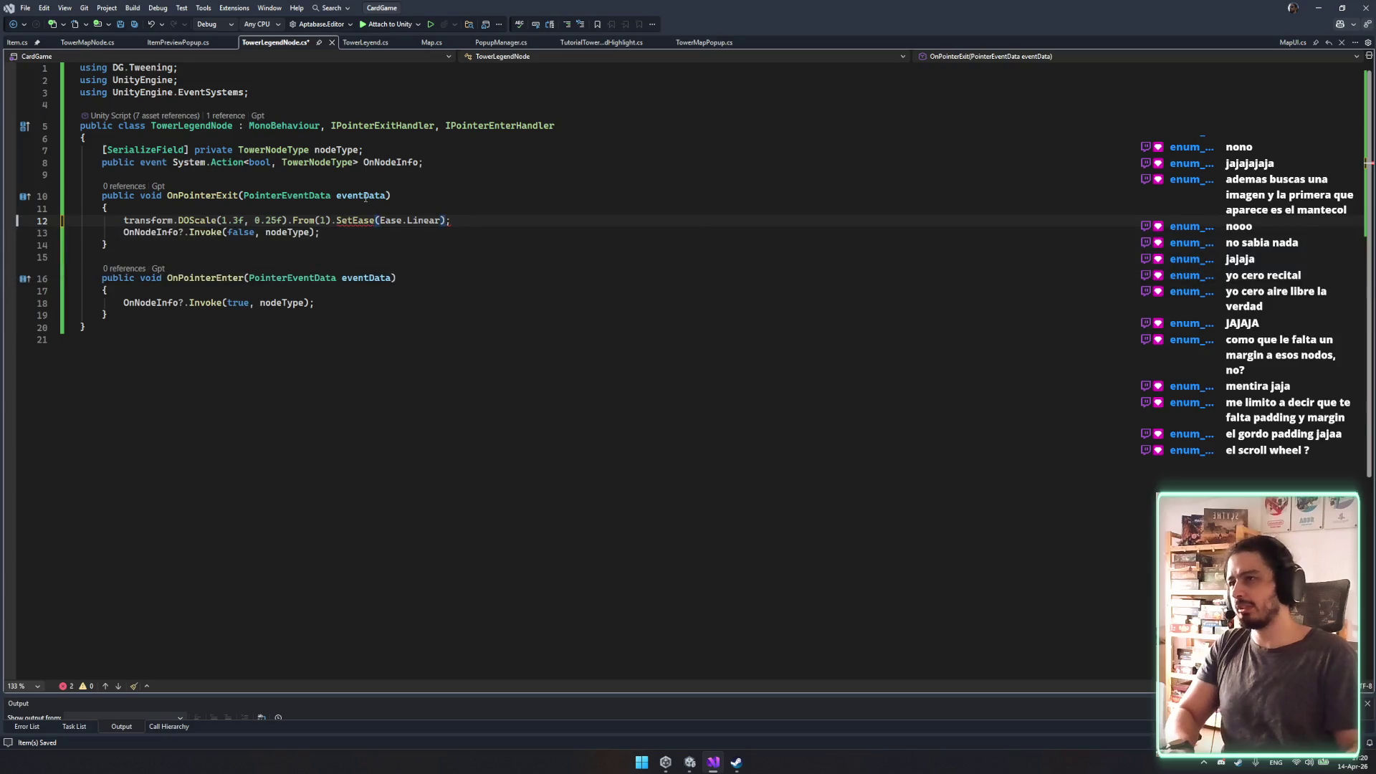
Copy the scale tween into OnPointerEnter, adjust the exit tween's scale value, and save.
{"action": "key", "text": "ctrl+c"}
{"action": "left_click", "coordinate": [434, 291]}
{"action": "key", "text": "Down"}
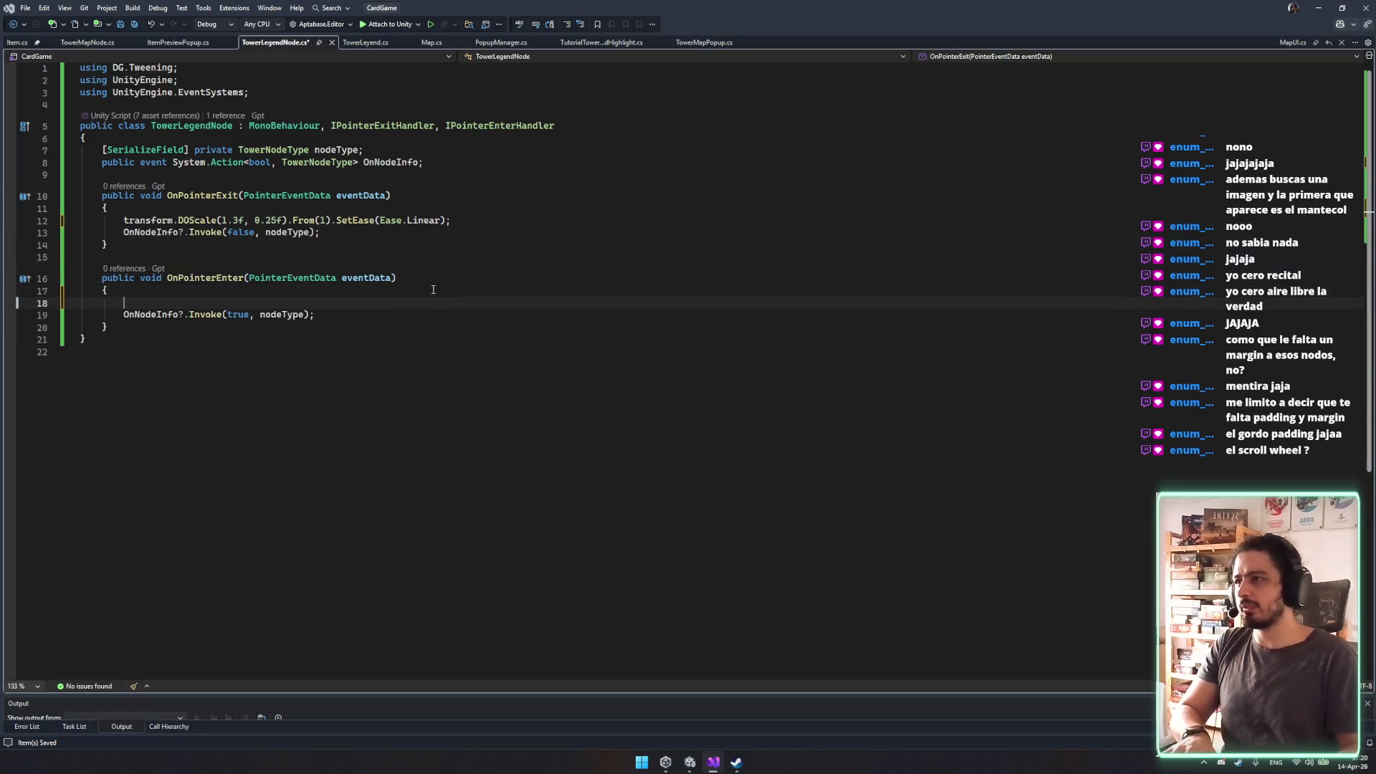
{"action": "key", "text": "ctrl+v"}
{"action": "left_click", "coordinate": [244, 220]}
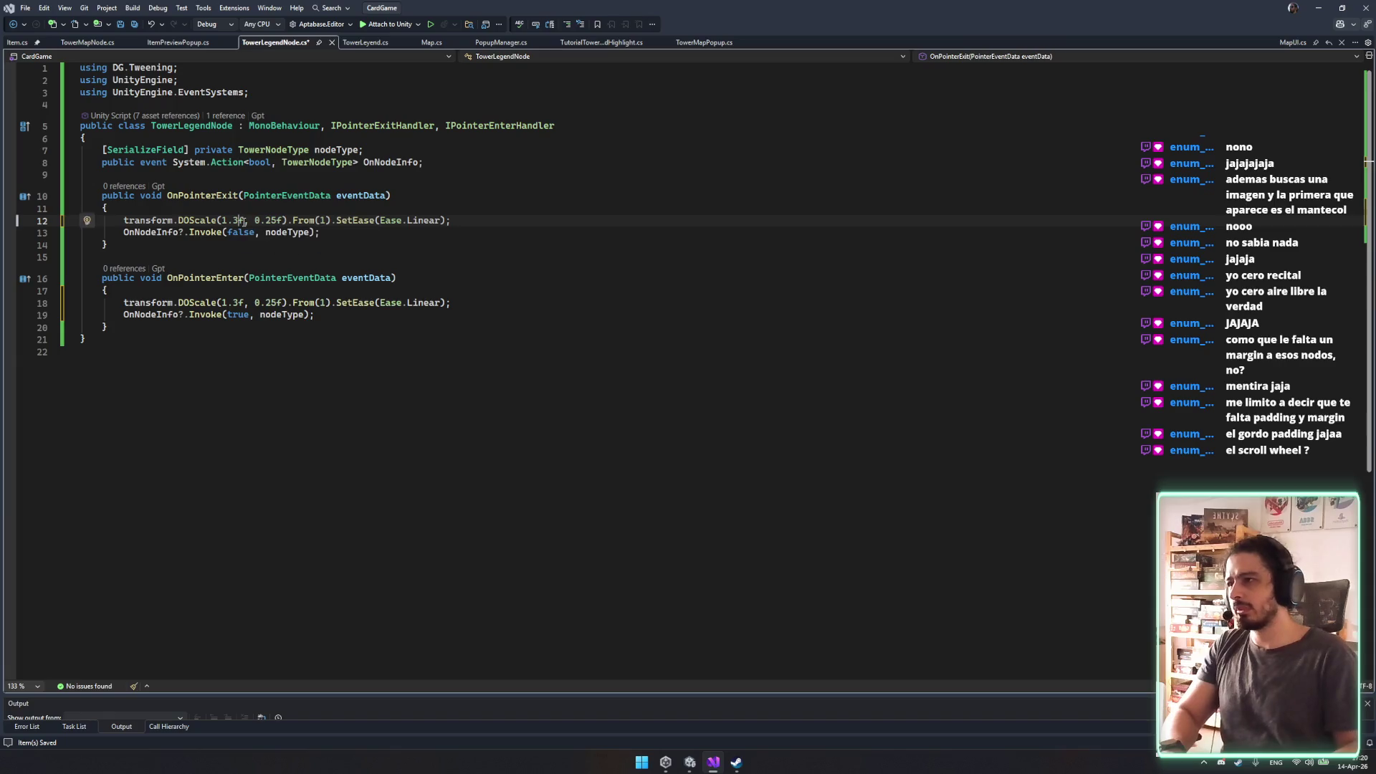
{"action": "key", "text": "BackSpace"}
{"action": "key", "text": "BackSpace"}
{"action": "type", "text": ".3"}
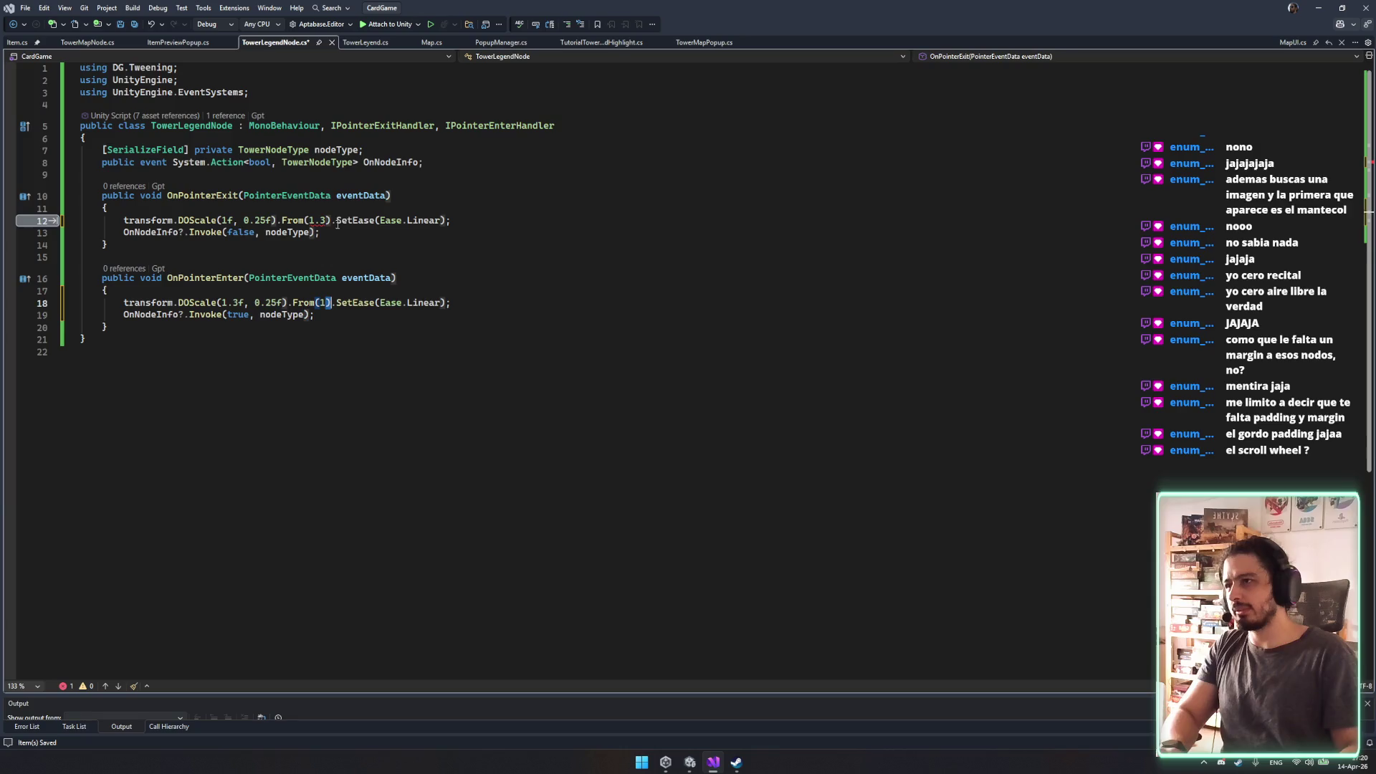
{"action": "type", "text": " f"}
{"action": "key", "text": "ctrl+s"}
{"action": "left_click", "coordinate": [582, 257]}
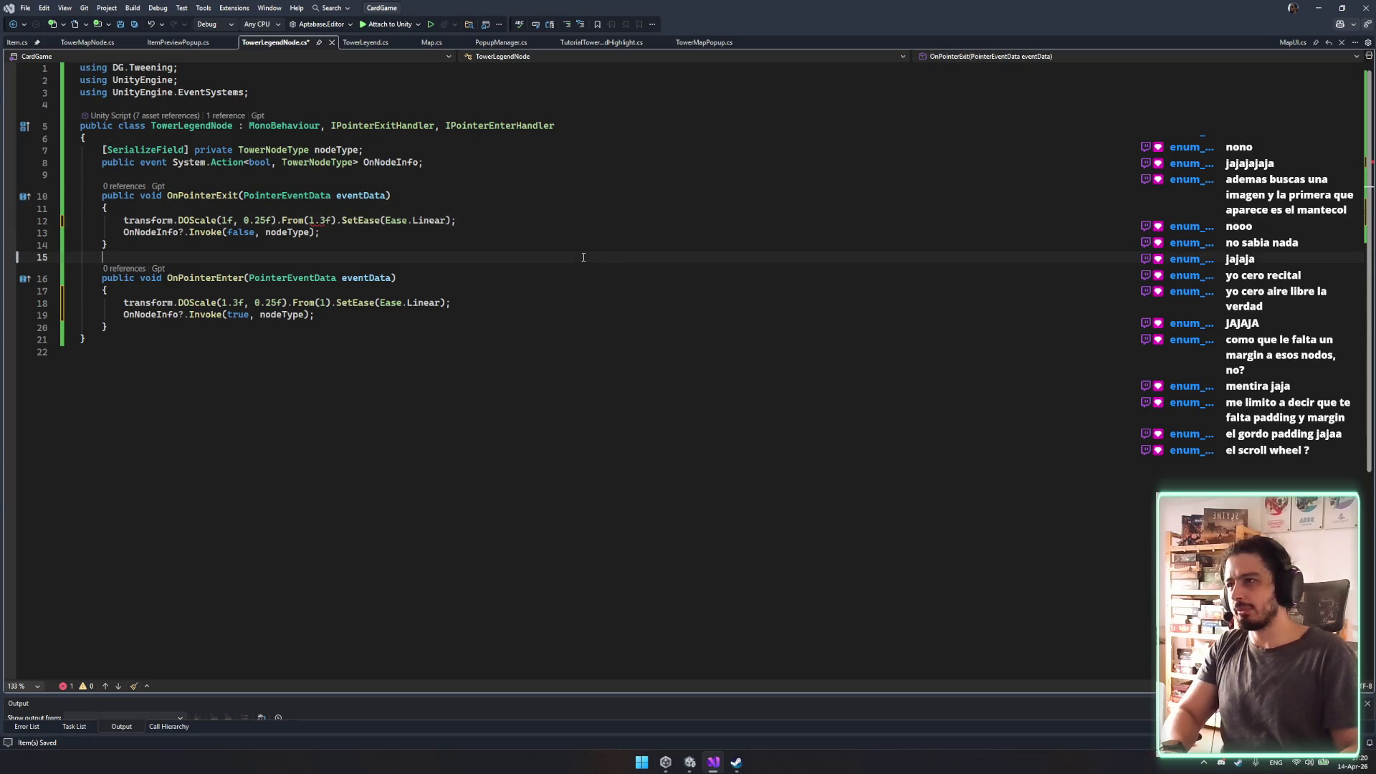
Add transform.DOKill(); before the exit tween and paste it into OnPointerEnter too.
{"action": "left_click", "coordinate": [165, 208]}
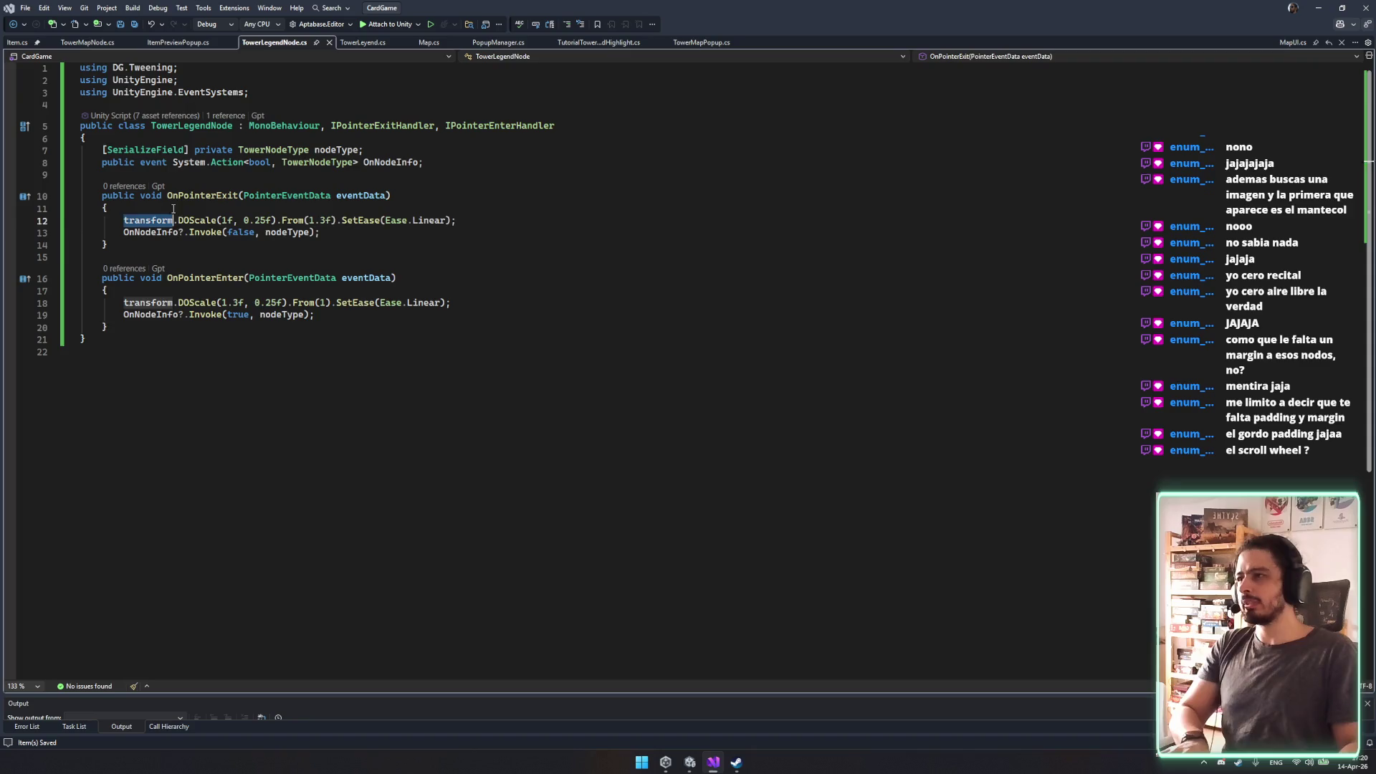
{"action": "key", "text": "Return"}
{"action": "type", "text": "transform.DOKill();"}
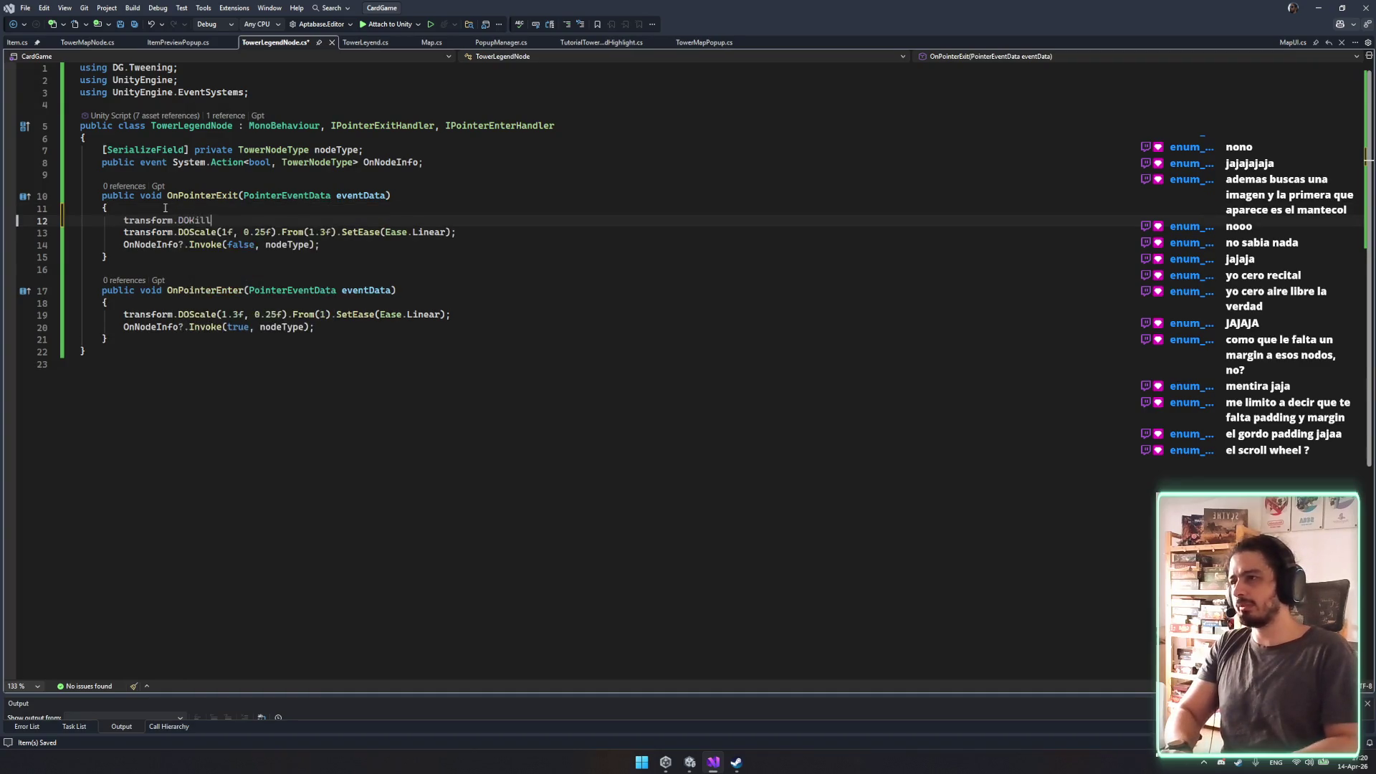
{"action": "key", "text": "ctrl+s"}
{"action": "key", "text": "ctrl+c"}
{"action": "left_click", "coordinate": [126, 314]}
{"action": "key", "text": "ctrl+v"}
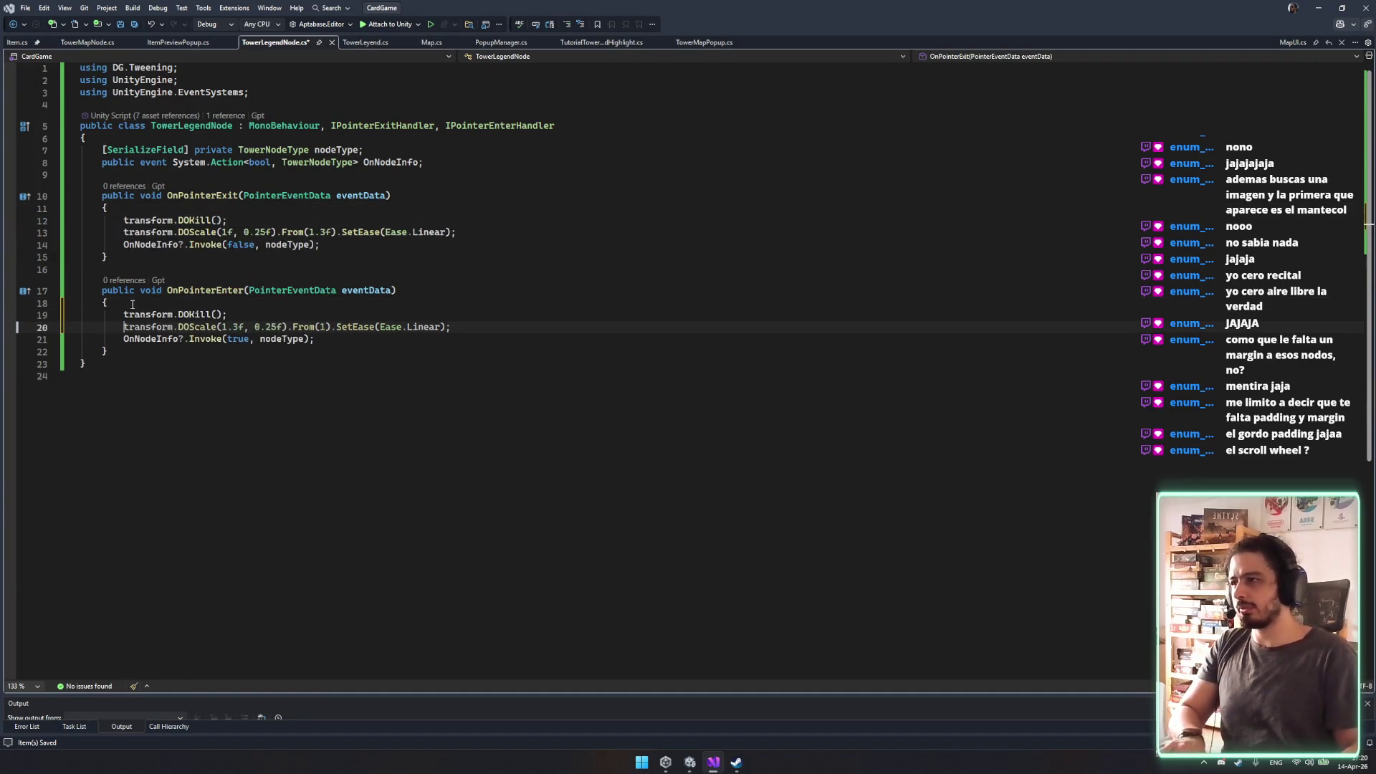
Change the DOKill calls to DOKill(true), including line 19, and save TowerLegendNode.cs.
{"action": "left_click", "coordinate": [219, 220]}
{"action": "type", "text": "true"}
{"action": "left_click", "coordinate": [216, 314]}
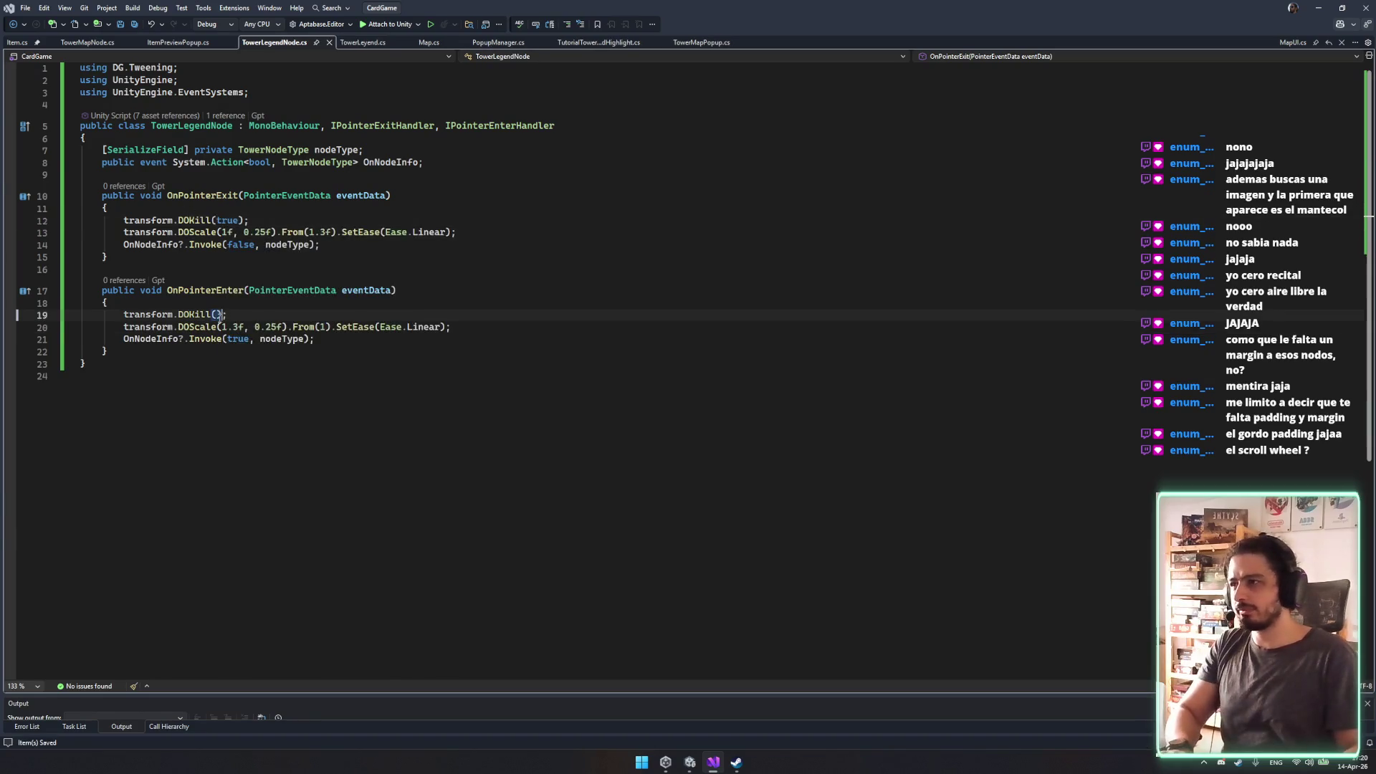
{"action": "type", "text": "true"}
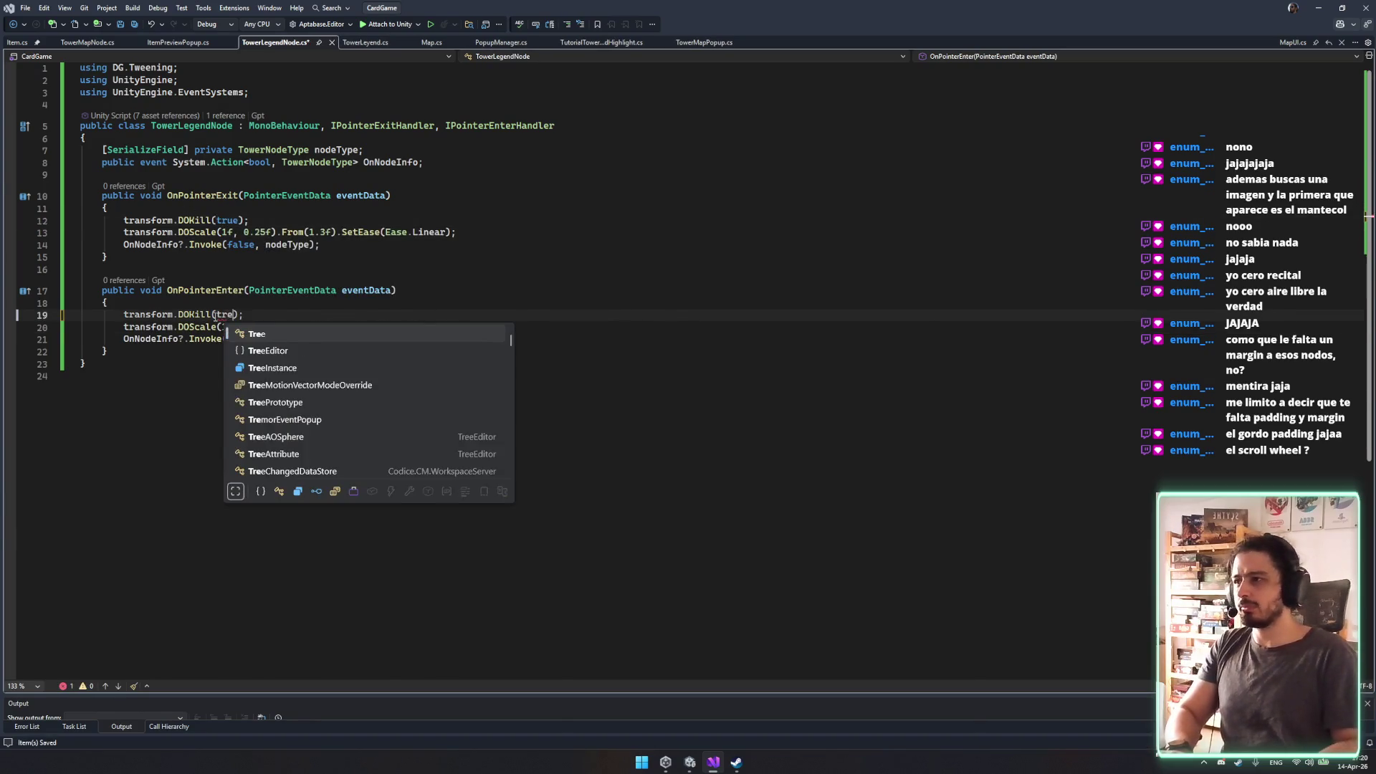
{"action": "key", "text": "ctrl+s"}
{"action": "left_click", "coordinate": [640, 482]}
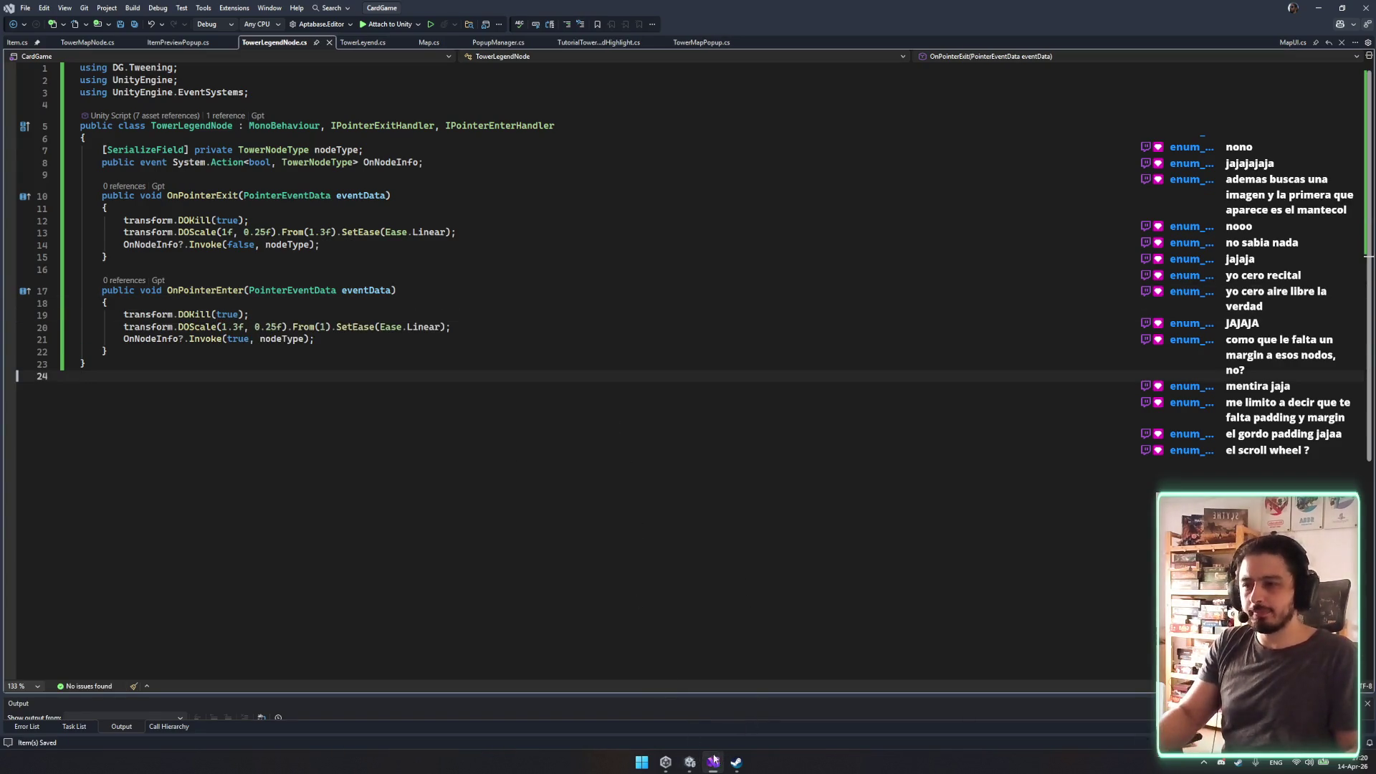
{"action": "left_click", "coordinate": [690, 762]}
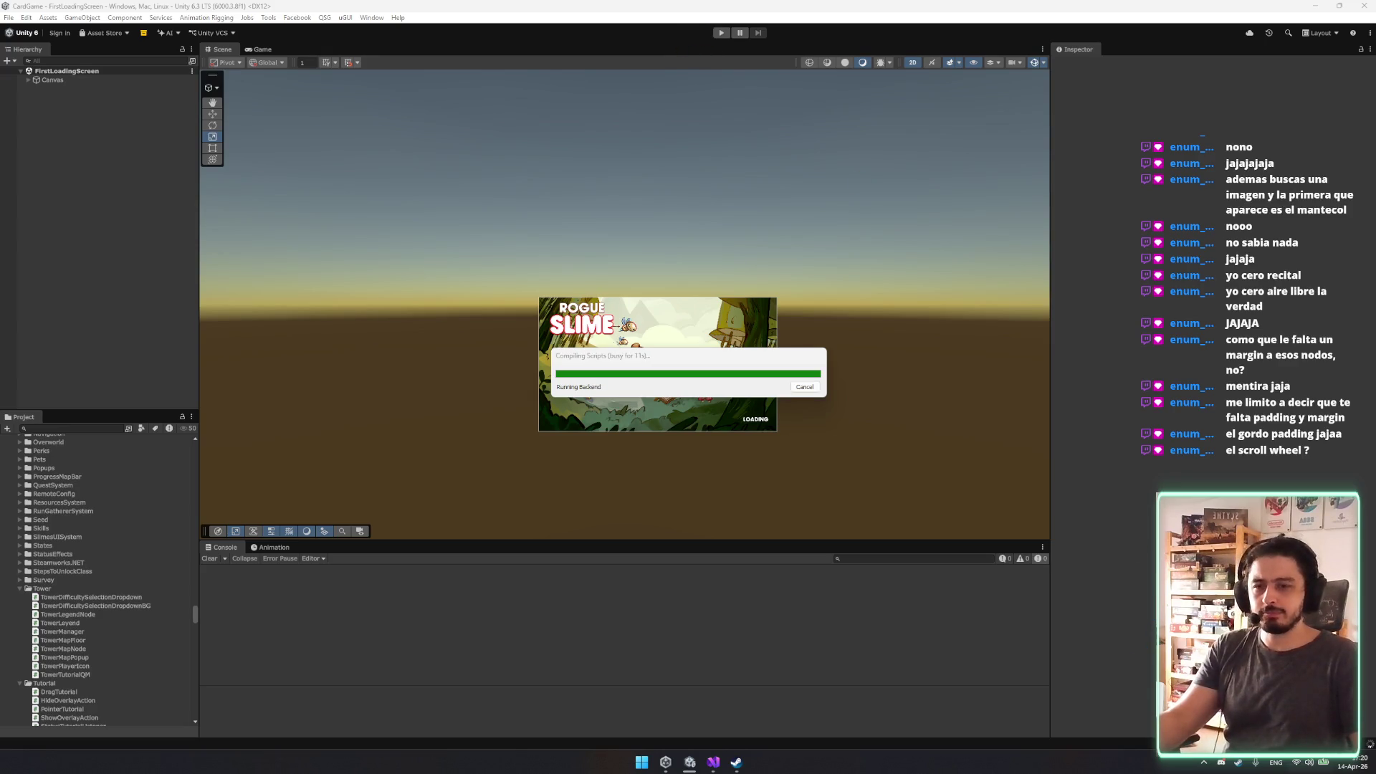
Close the stray Steam library window while Unity compiles and enters play mode.
{"action": "left_click", "coordinate": [736, 762]}
{"action": "left_click", "coordinate": [1137, 420]}
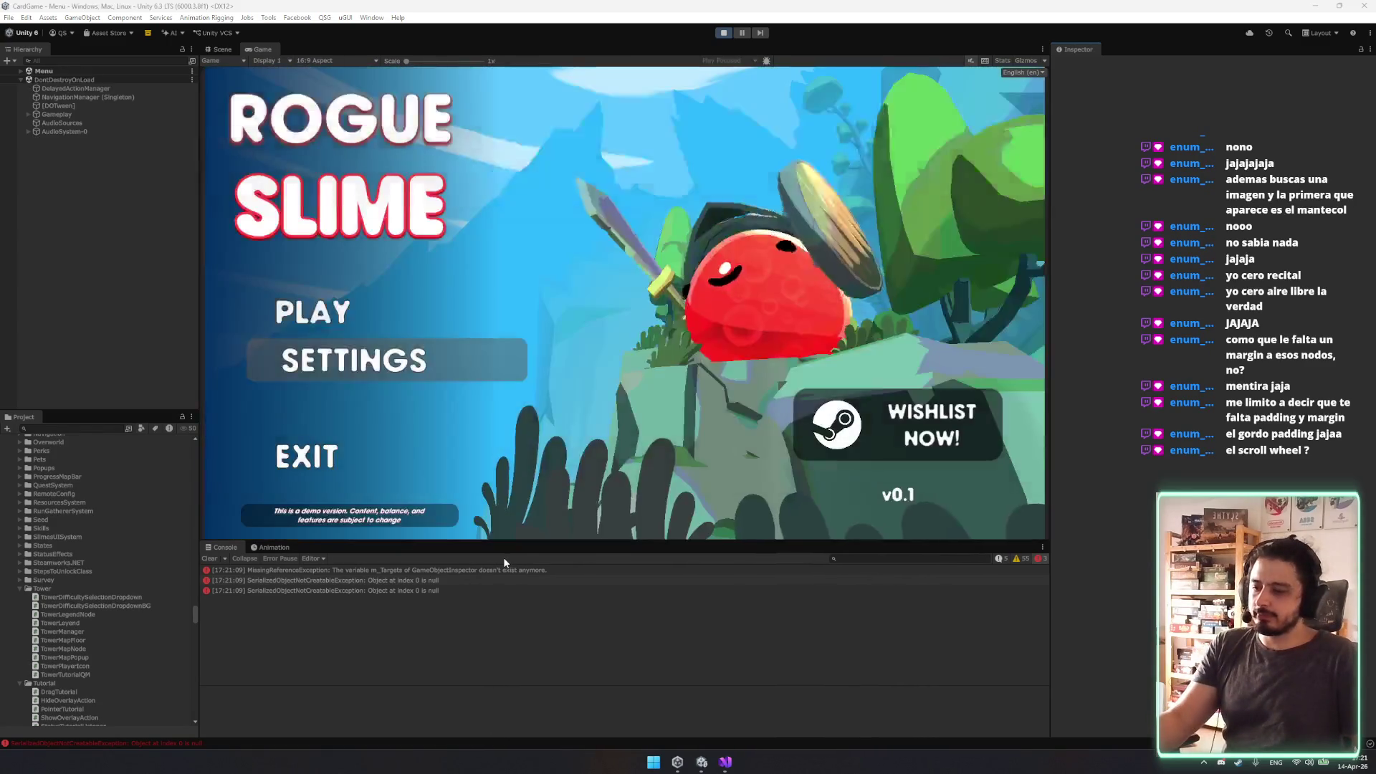
Start a run with PLAY and CONTINUE past the class inventory into the tower map.
{"action": "left_click", "coordinate": [350, 311]}
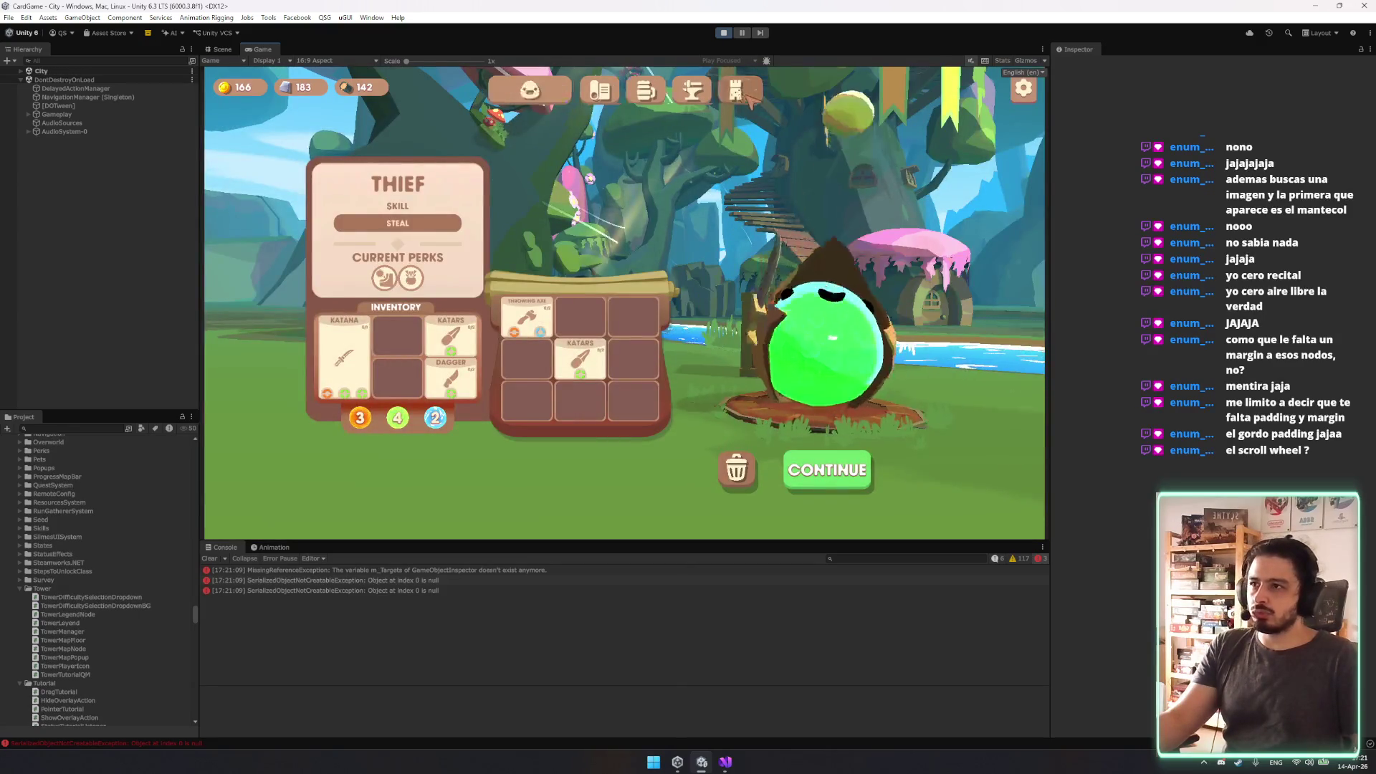
{"action": "left_click", "coordinate": [857, 462]}
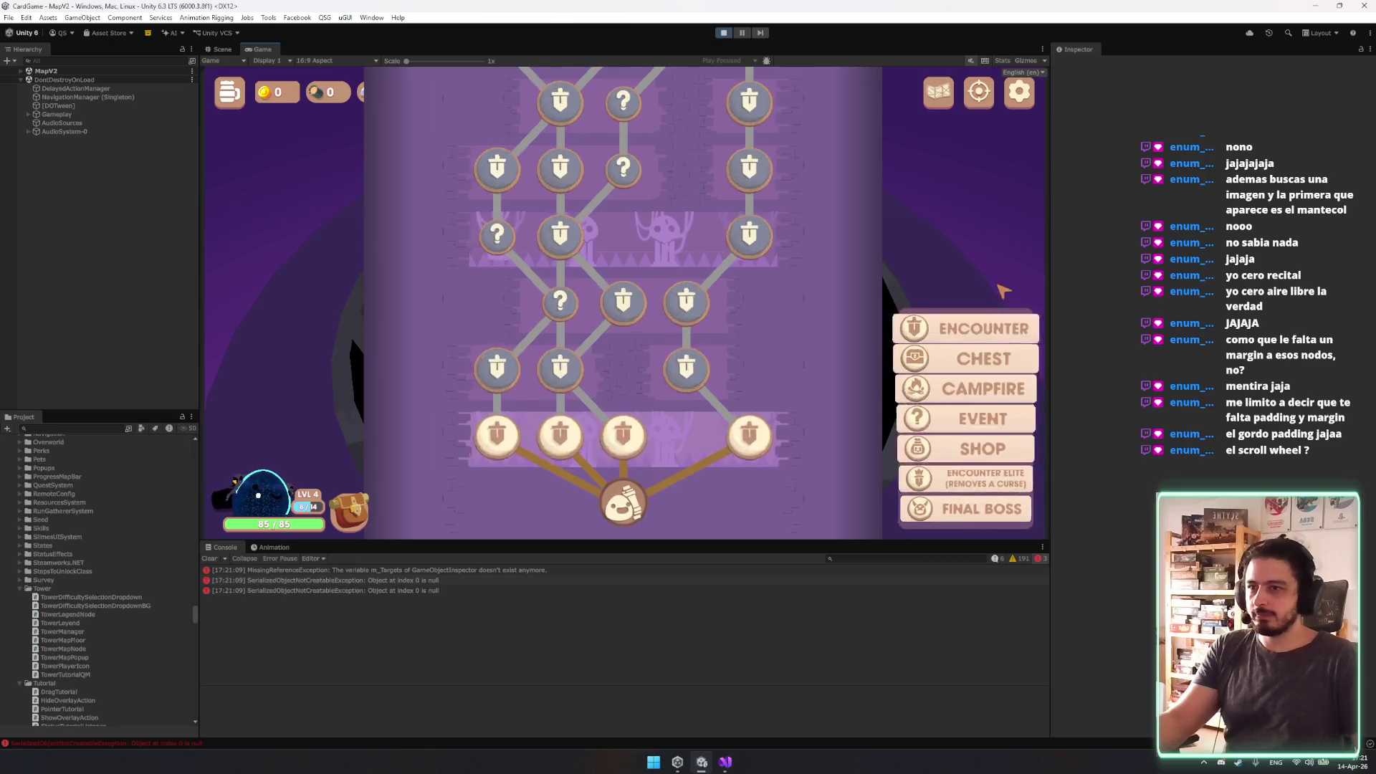
Scroll the tower map up and down with the wheel, then go back to Visual Studio.
{"action": "scroll", "coordinate": [808, 466], "scroll_direction": "up", "scroll_amount": 5}
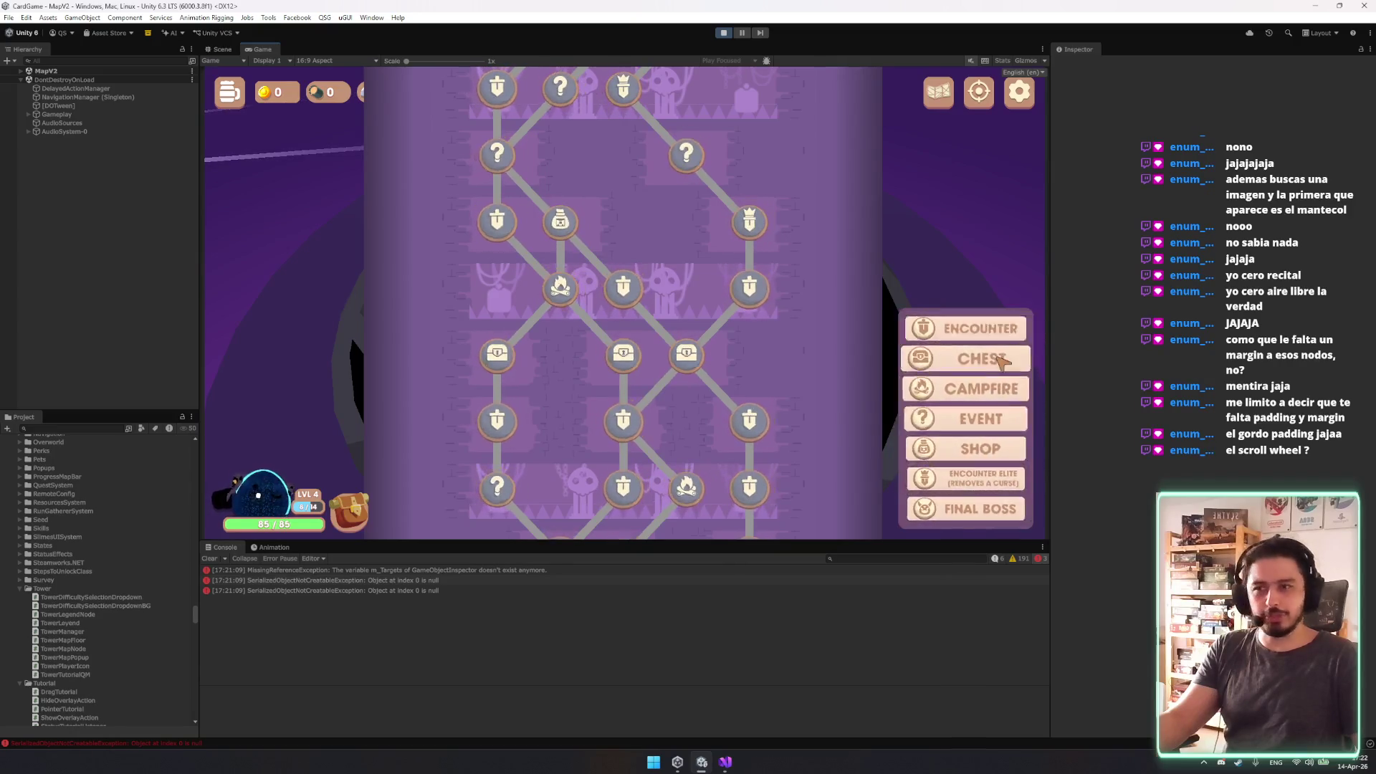
{"action": "scroll", "coordinate": [679, 156], "scroll_direction": "down", "scroll_amount": 5}
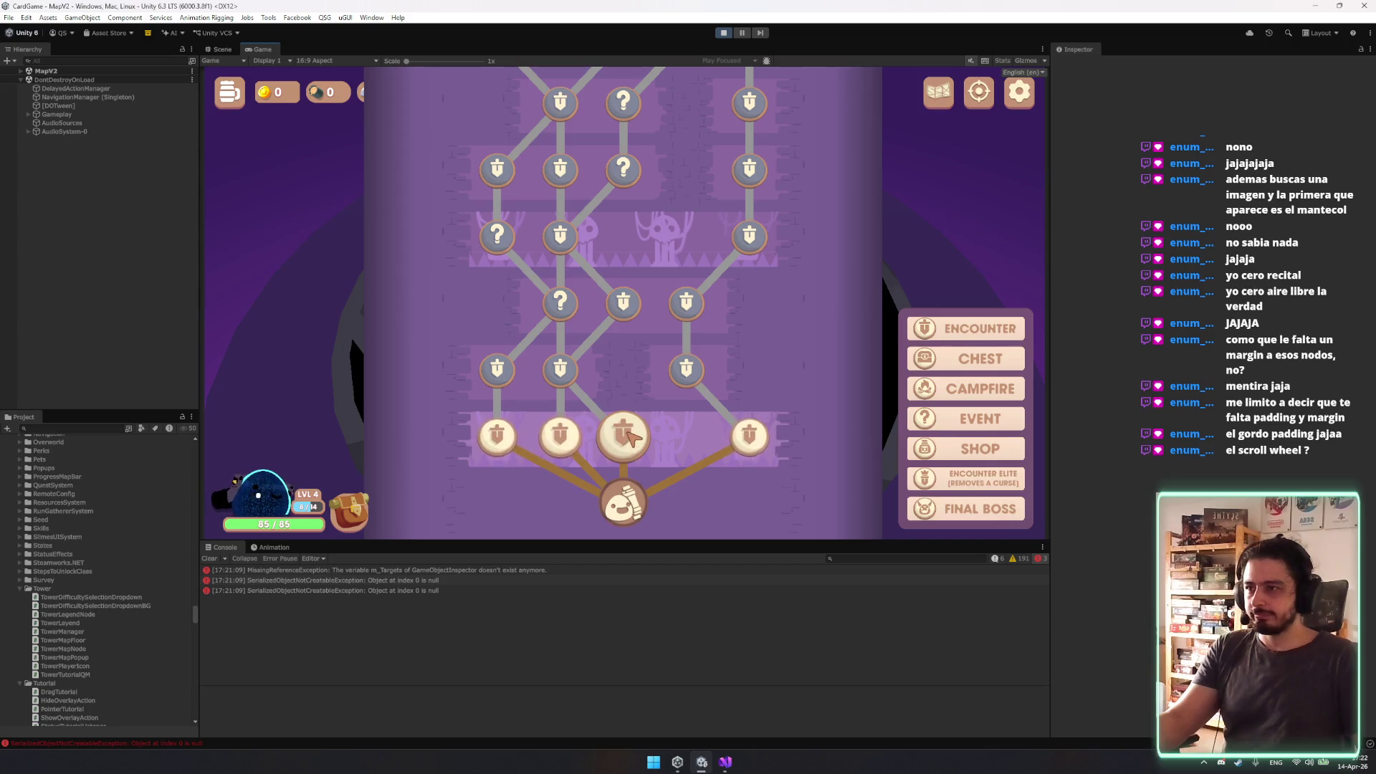
{"action": "scroll", "coordinate": [649, 326], "scroll_direction": "down", "scroll_amount": 2}
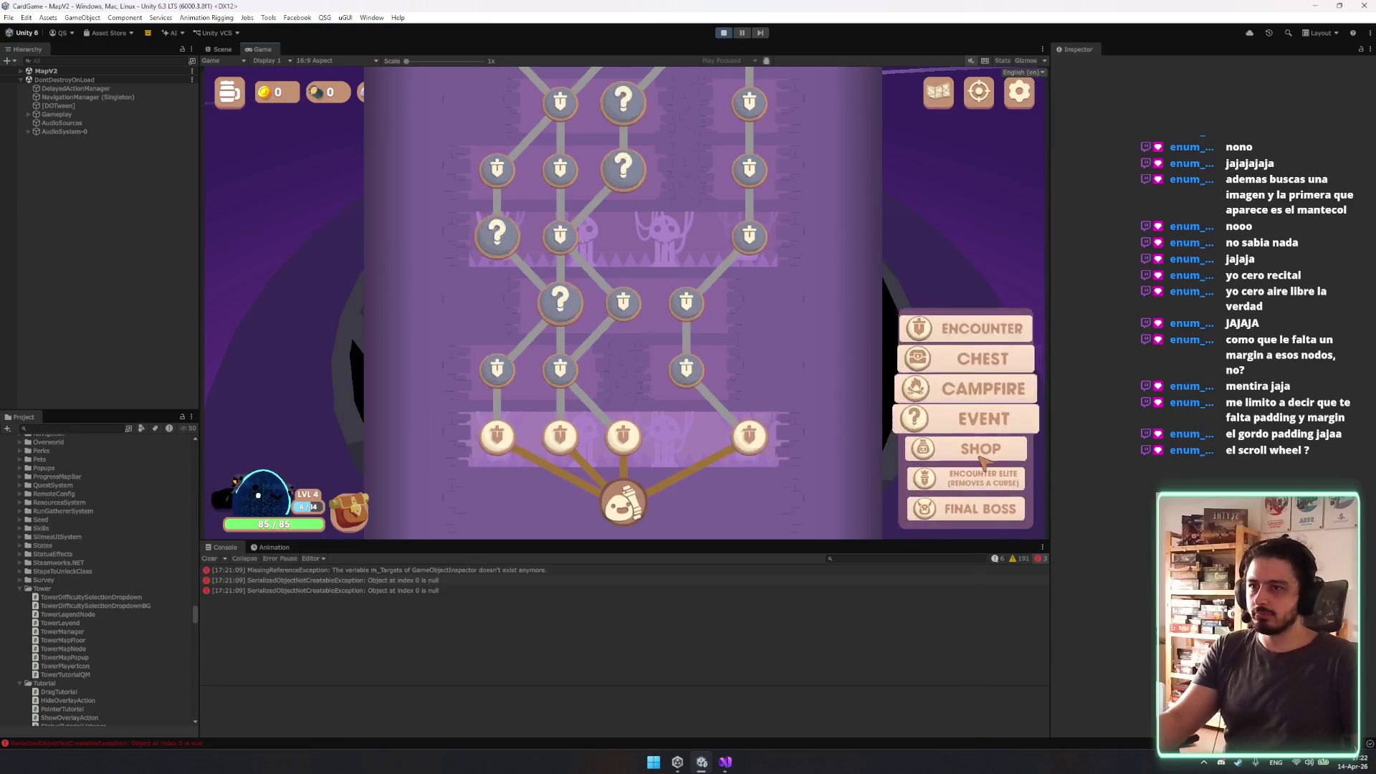
{"action": "scroll", "coordinate": [998, 344], "scroll_direction": "up", "scroll_amount": 1}
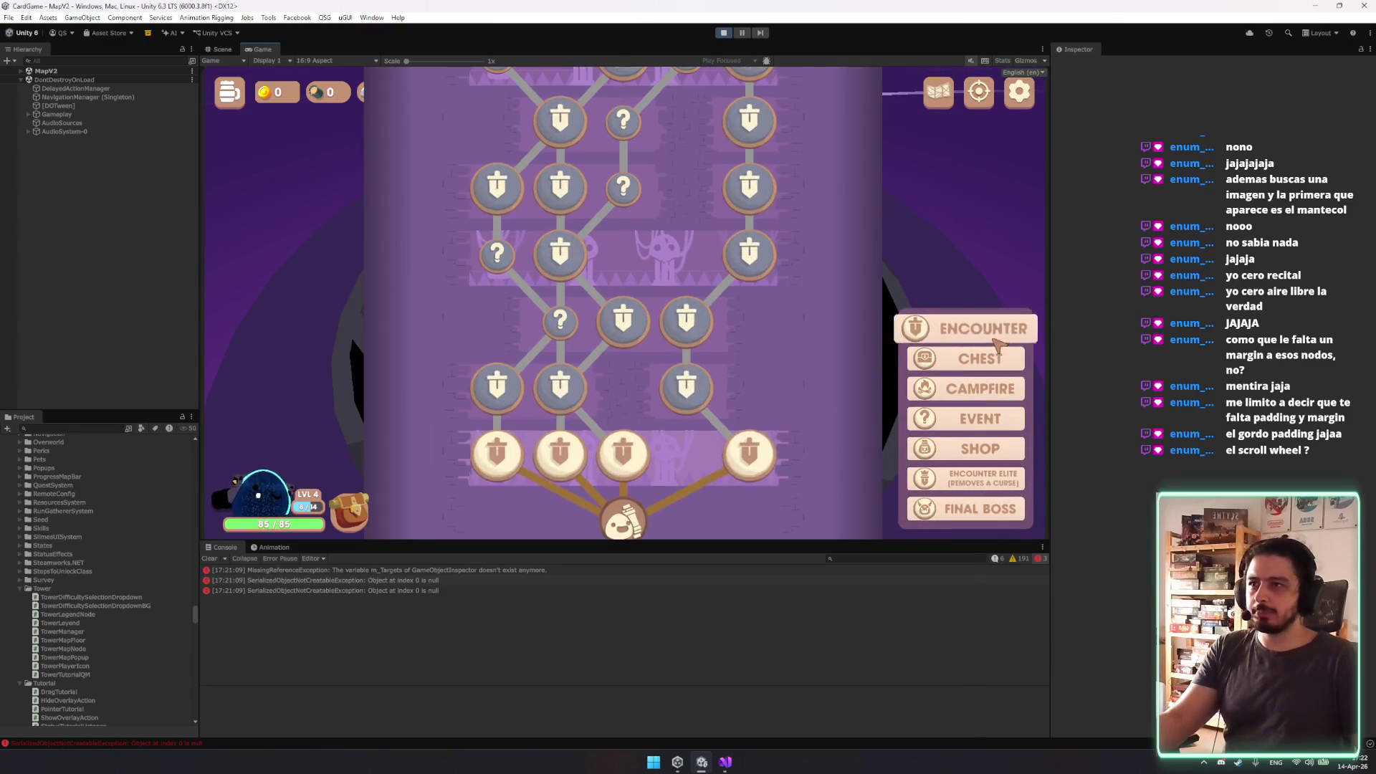
{"action": "scroll", "coordinate": [809, 289], "scroll_direction": "up", "scroll_amount": 4}
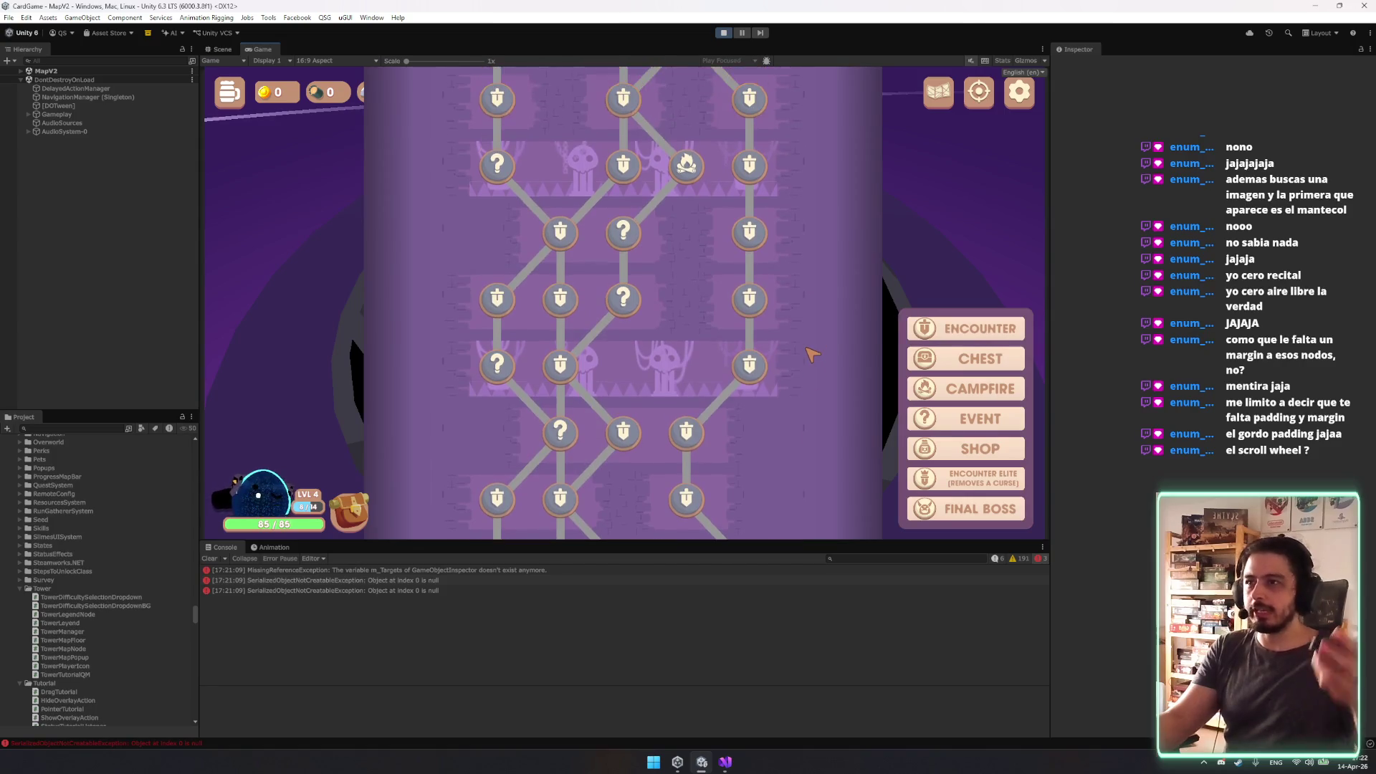
{"action": "scroll", "coordinate": [809, 337], "scroll_direction": "up", "scroll_amount": 10}
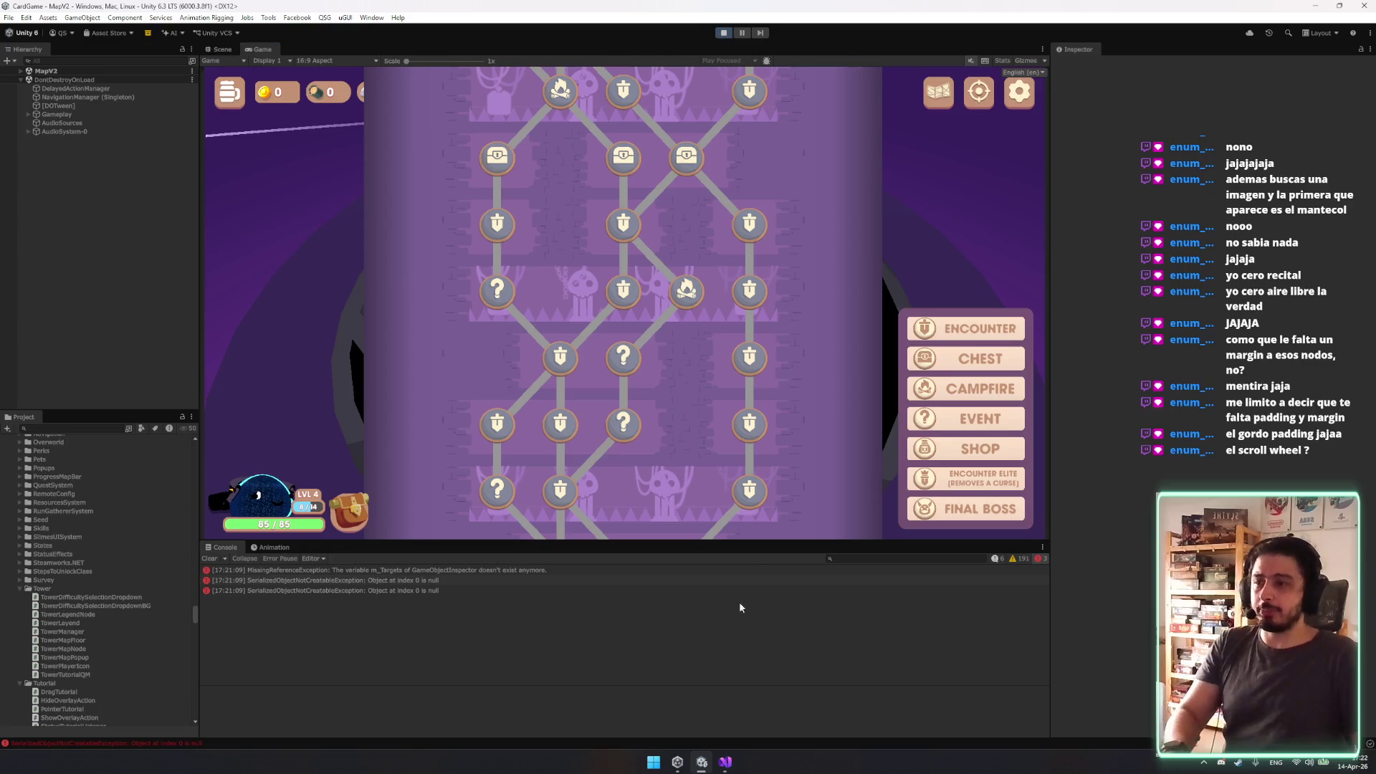
{"action": "left_click", "coordinate": [721, 763]}
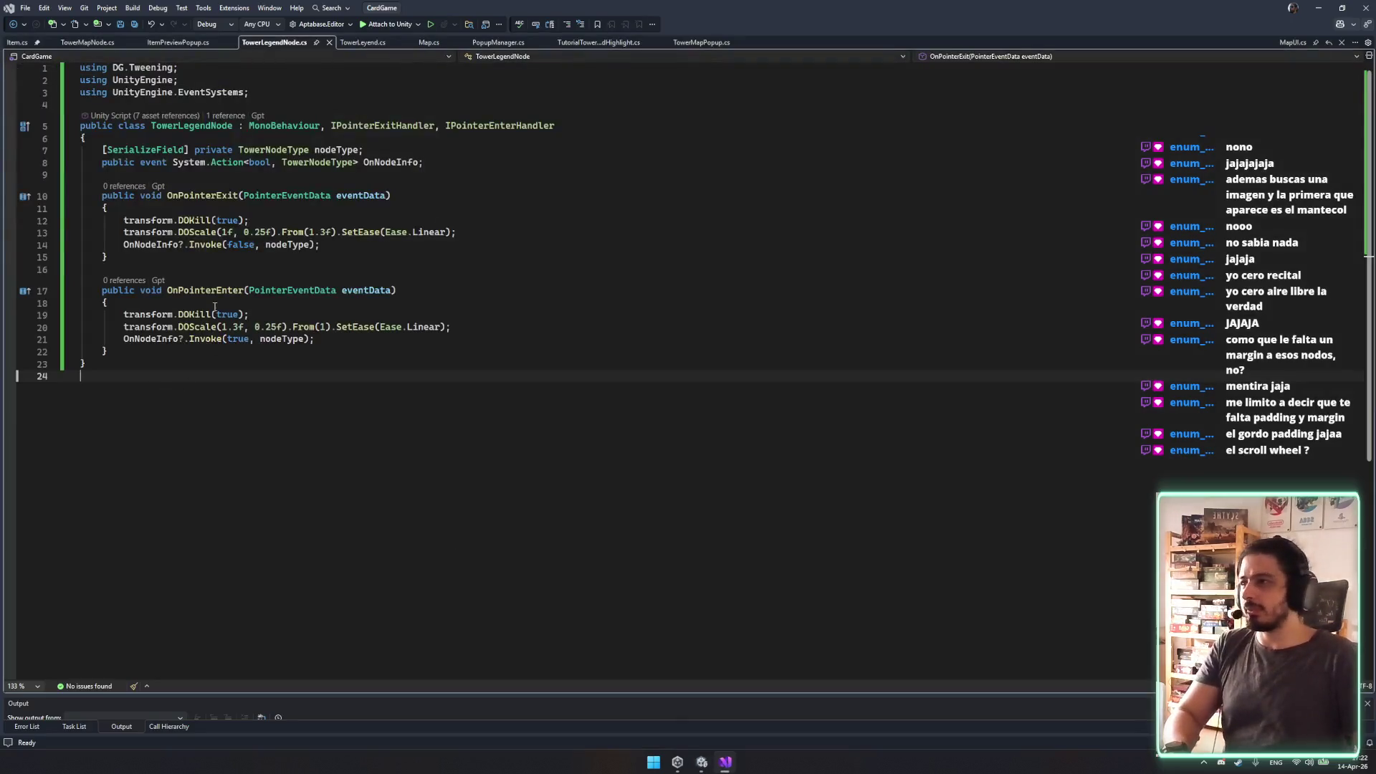
Change the scroll multiplier on line 500 of TowerMapPopup.cs from 100 to 300 and save.
{"action": "left_click", "coordinate": [87, 42]}
{"action": "scroll", "coordinate": [502, 365], "scroll_direction": "down", "scroll_amount": 6}
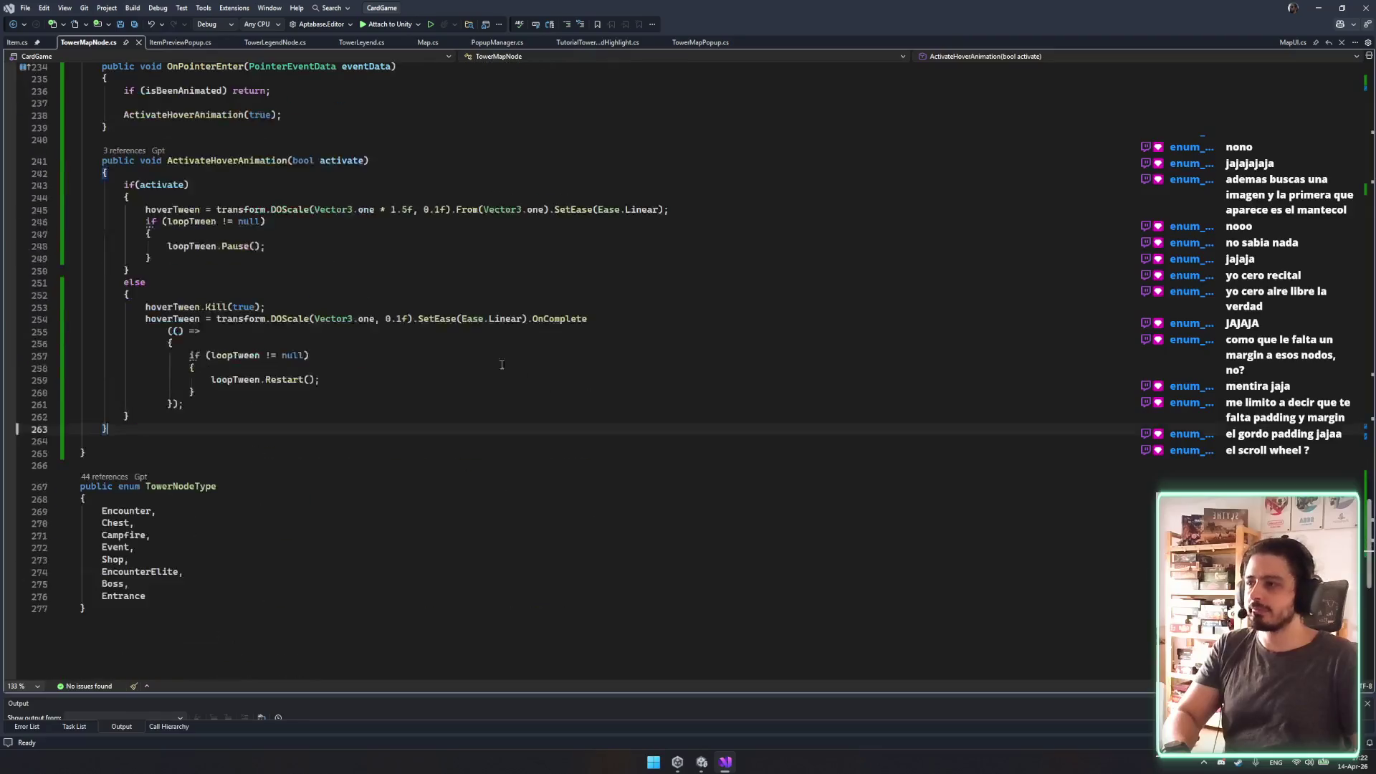
{"action": "scroll", "coordinate": [402, 276], "scroll_direction": "up", "scroll_amount": 4}
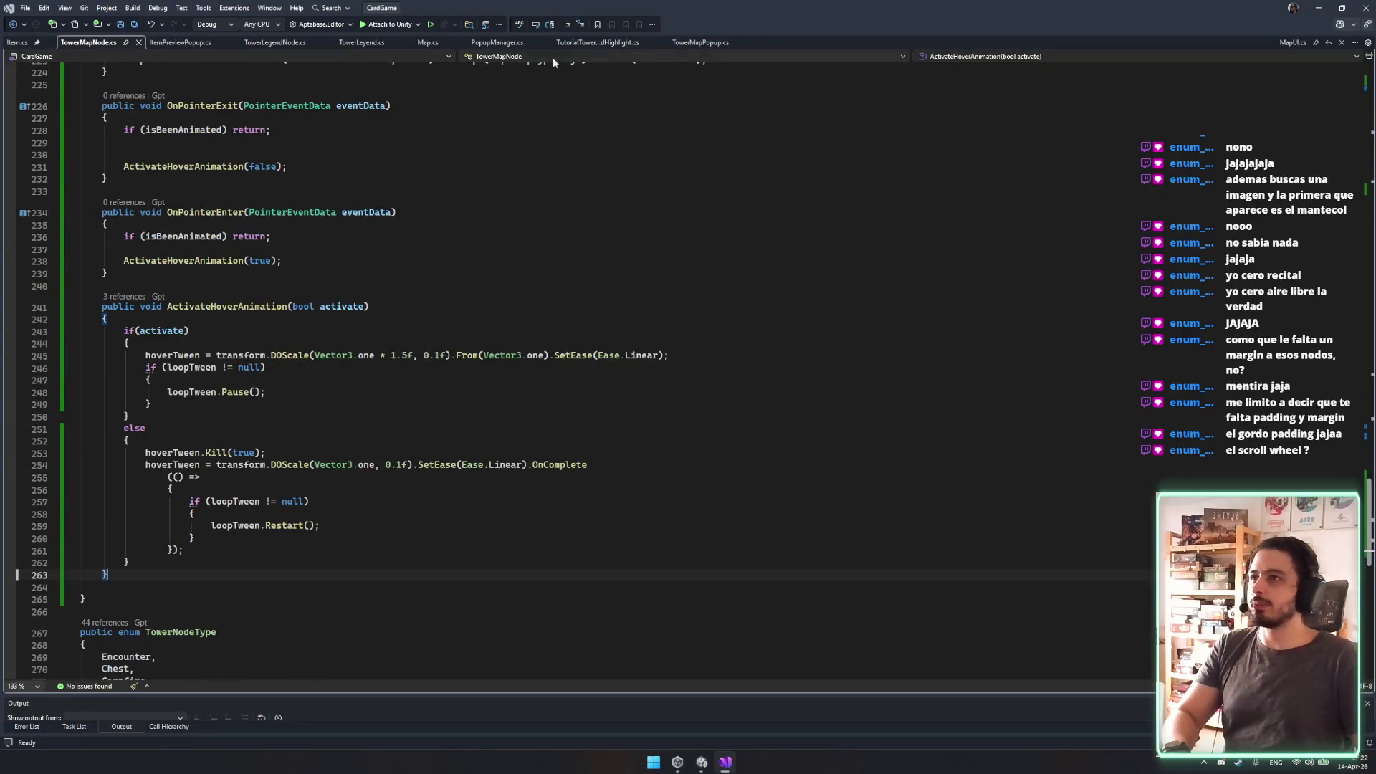
{"action": "left_click", "coordinate": [687, 42]}
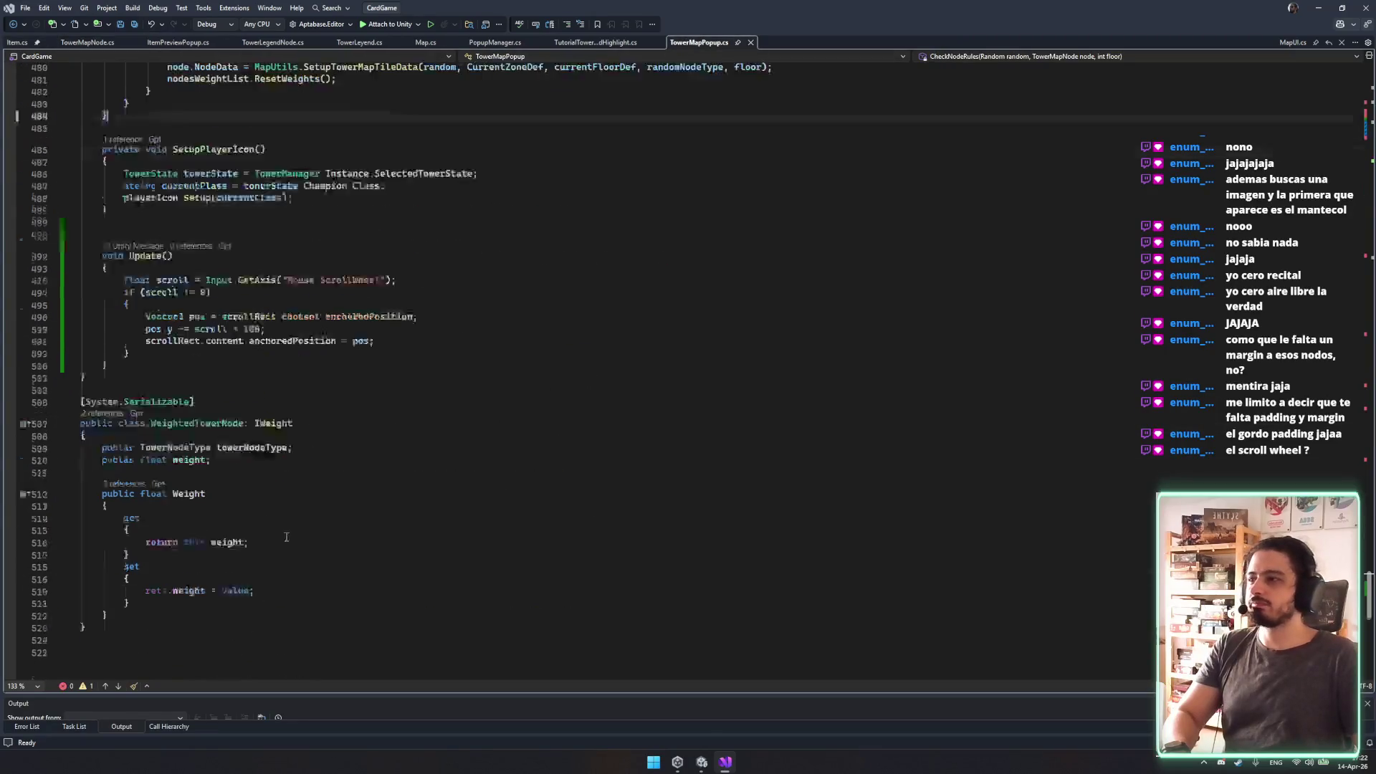
{"action": "double_click", "coordinate": [251, 331]}
{"action": "type", "text": "300"}
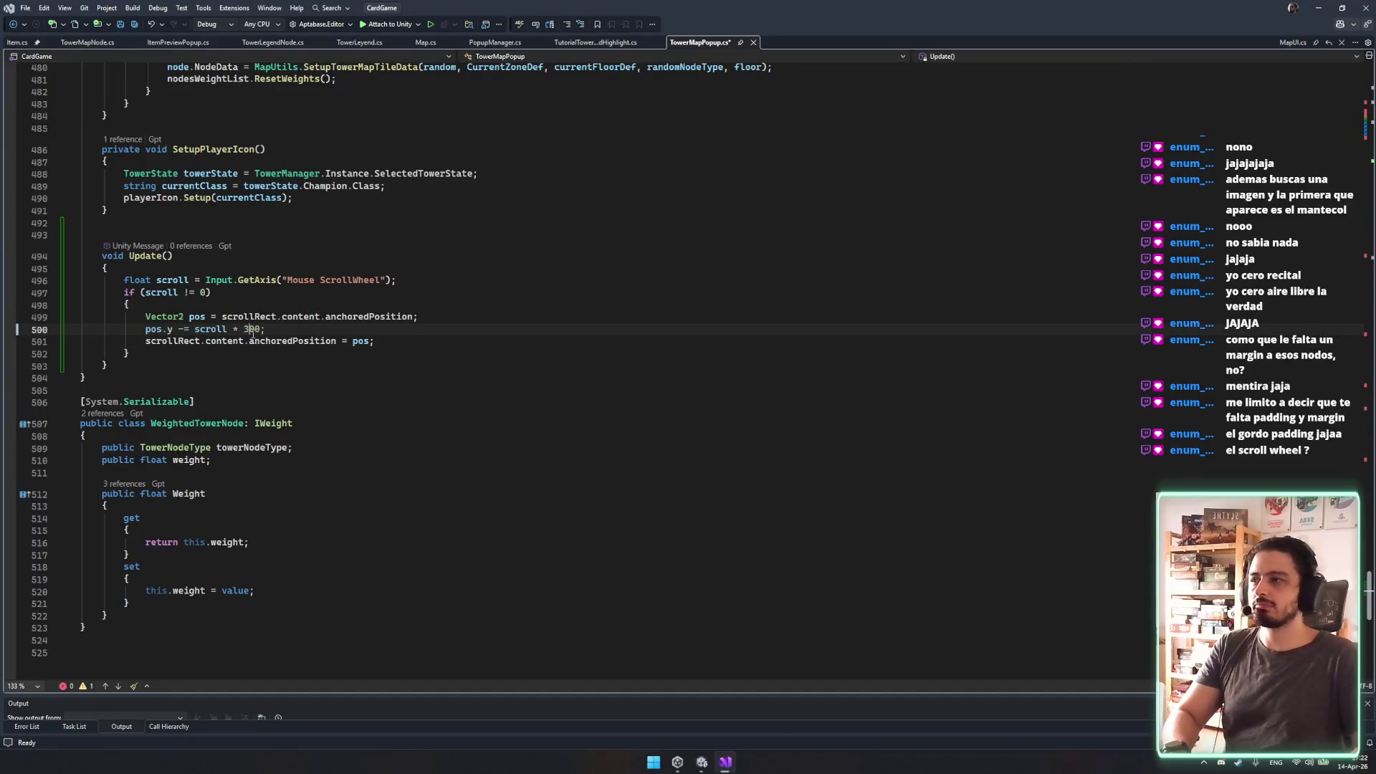
{"action": "key", "text": "ctrl+s"}
Look through TutorialTowerLeyendHighlight.cs, PopupManager.cs and ItemPreviewPopup.cs.
{"action": "left_click", "coordinate": [623, 43]}
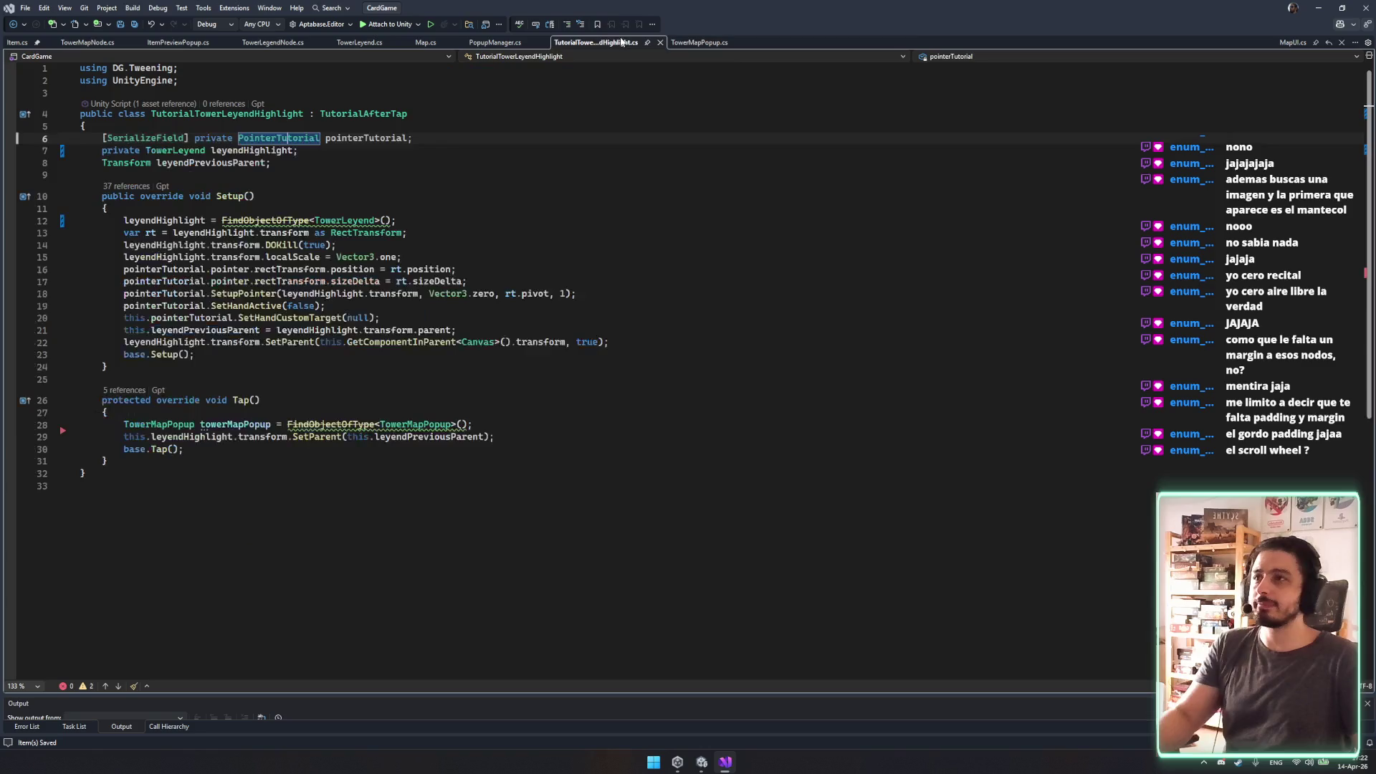
{"action": "left_click", "coordinate": [488, 44]}
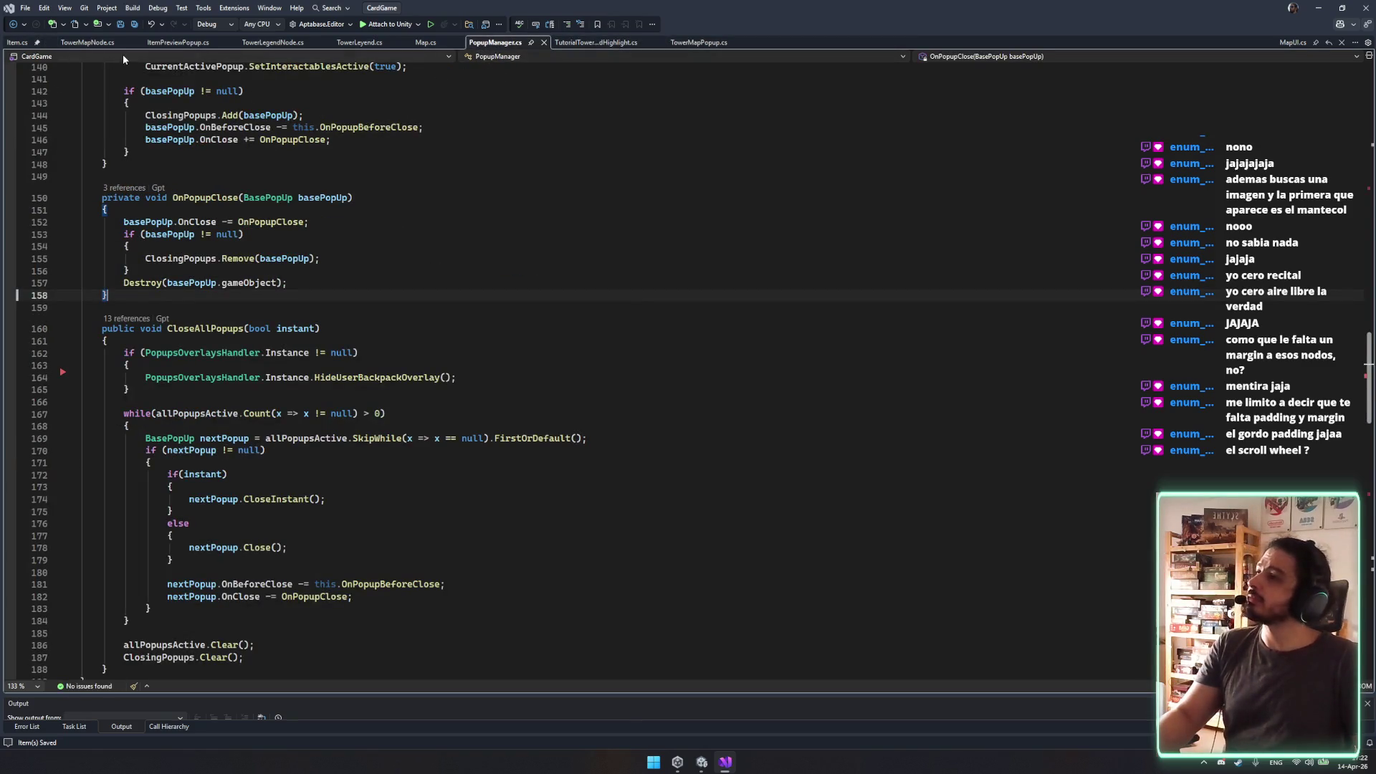
{"action": "left_click", "coordinate": [176, 43]}
In TowerLegendNode.cs, duplicate the OnNodeInfo line and turn it into 'public Transform NodeIcon;'.
{"action": "left_click", "coordinate": [293, 42]}
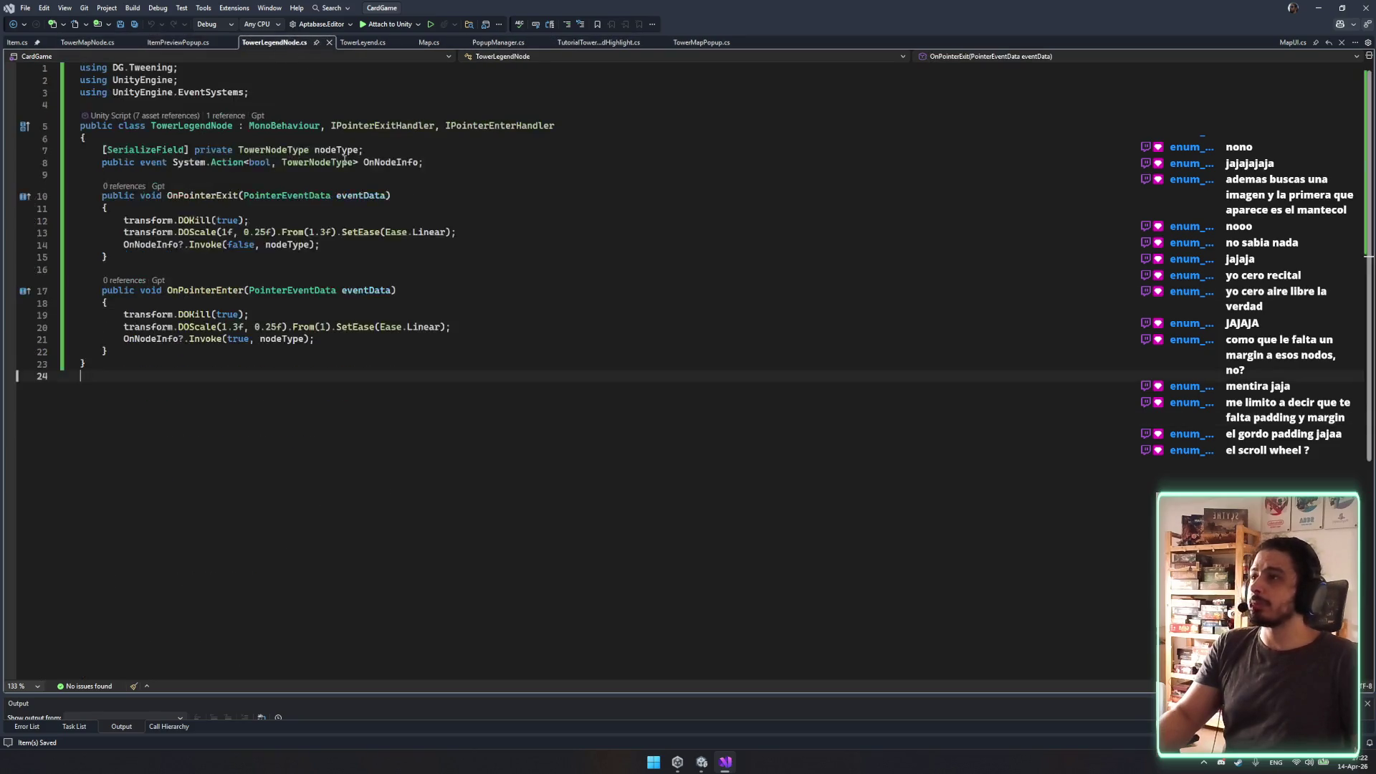
{"action": "left_click", "coordinate": [345, 162]}
{"action": "key", "text": "ctrl+c"}
{"action": "key", "text": "Down"}
{"action": "key", "text": "Return"}
{"action": "key", "text": "ctrl+v"}
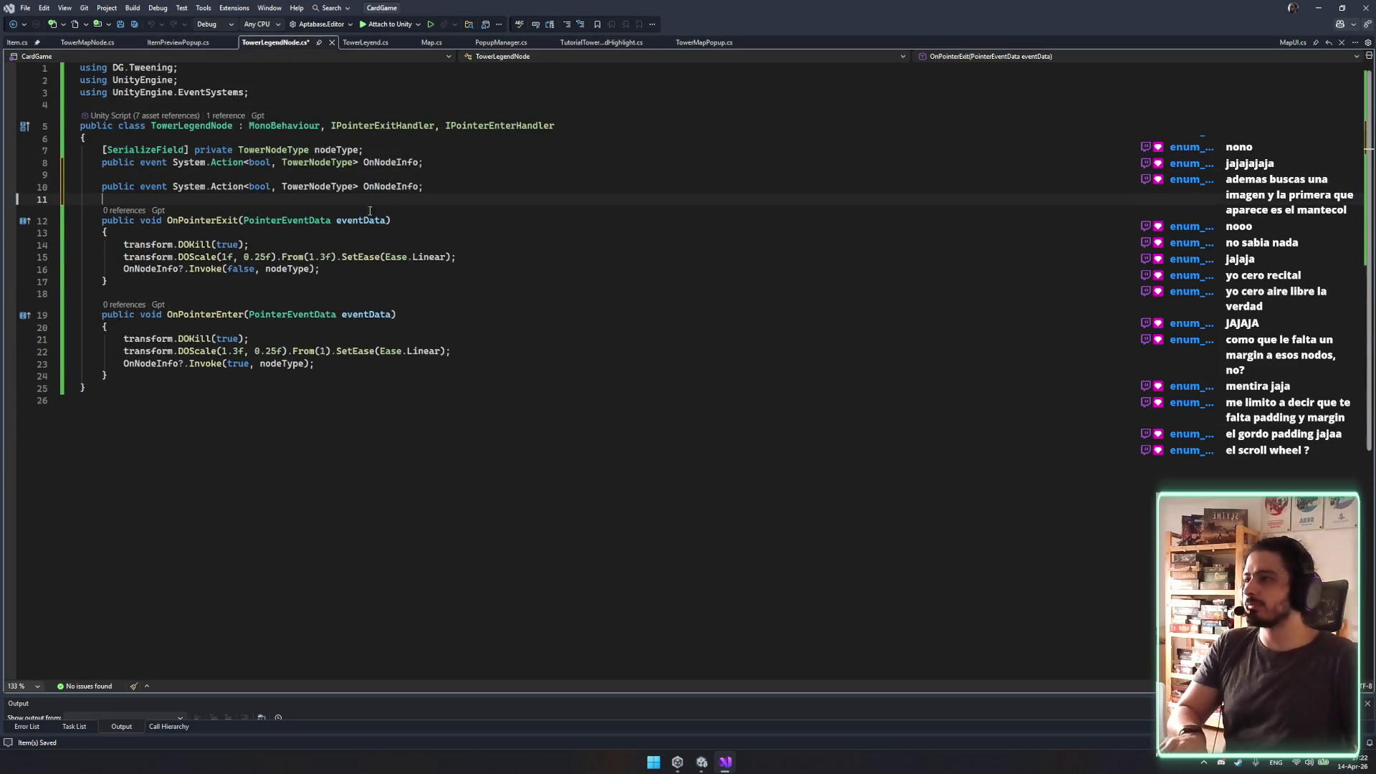
{"action": "left_click_drag", "start_coordinate": [362, 184], "coordinate": [141, 186]}
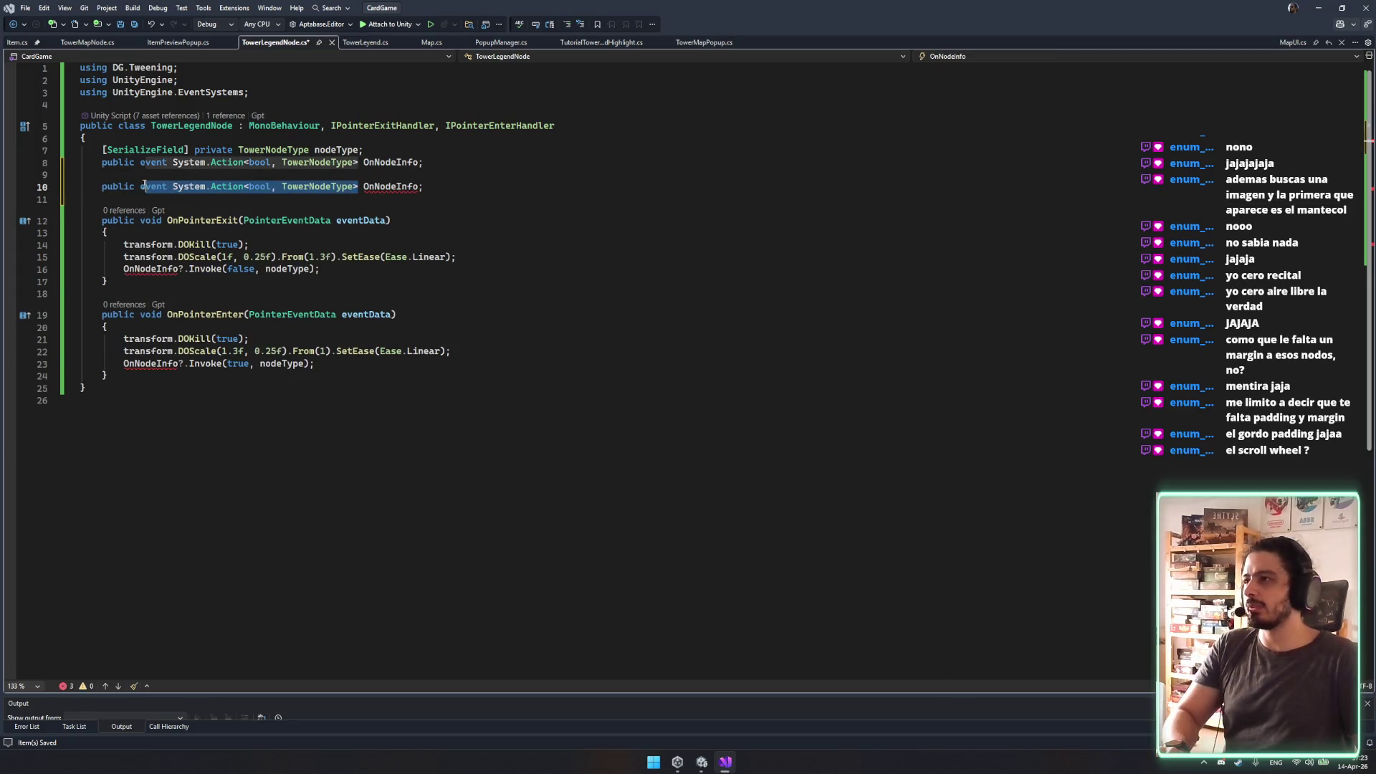
{"action": "key", "text": "BackSpace"}
{"action": "type", "text": "ransform"}
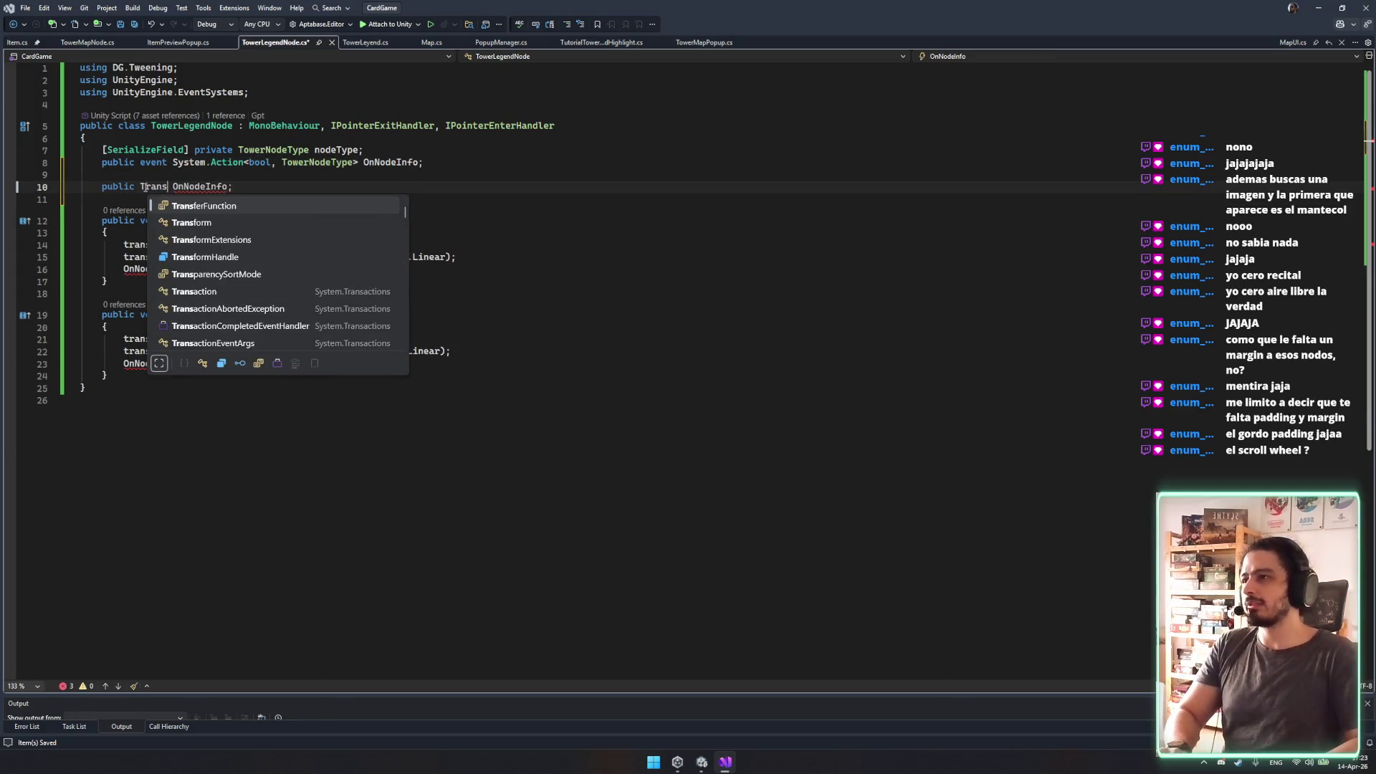
{"action": "key", "text": "ctrl+Delete"}
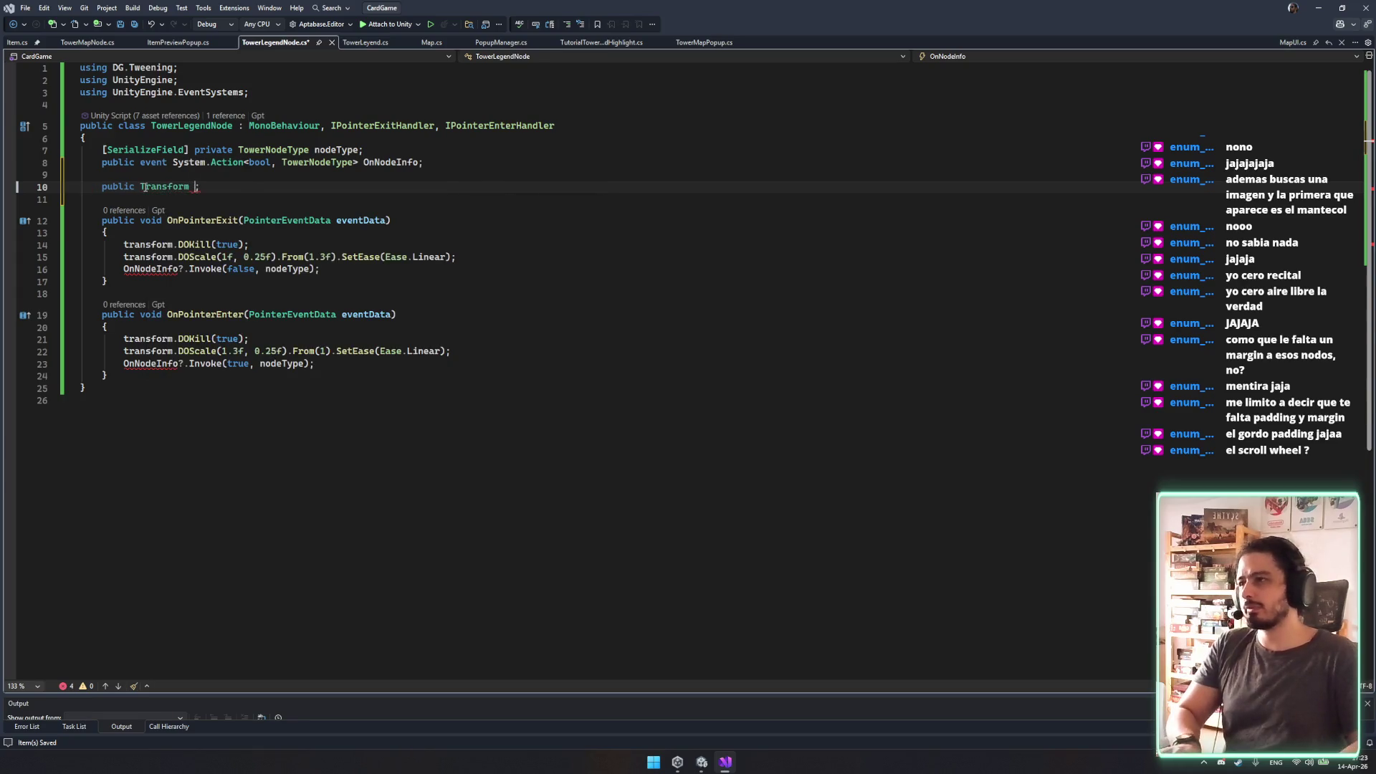
{"action": "key", "text": "BackSpace"}
{"action": "type", "text": "NodeI"}
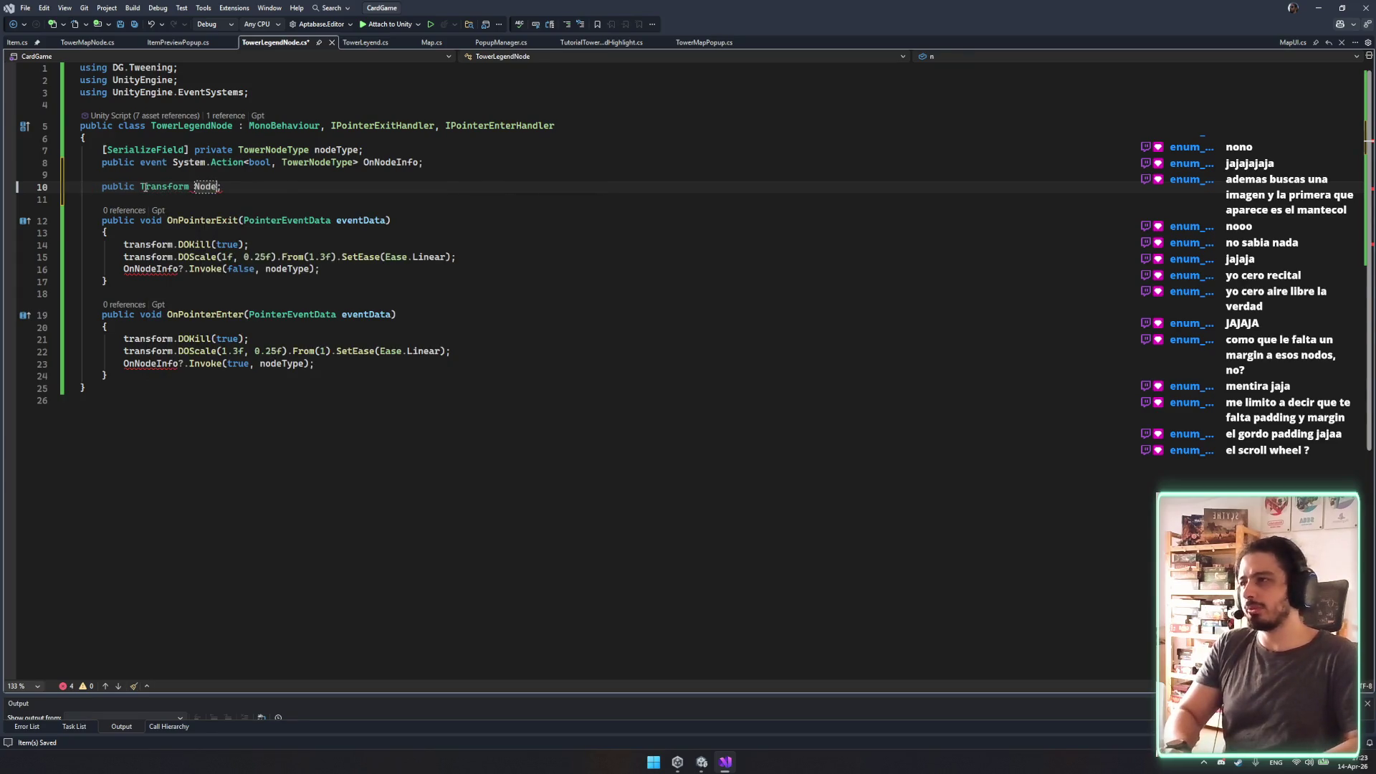
{"action": "type", "text": "con"}
{"action": "key", "text": "ctrl+s"}
Replace transform with NodeIcon in both hover handlers' DOKill and DOScale calls, and save.
{"action": "double_click", "coordinate": [212, 187]}
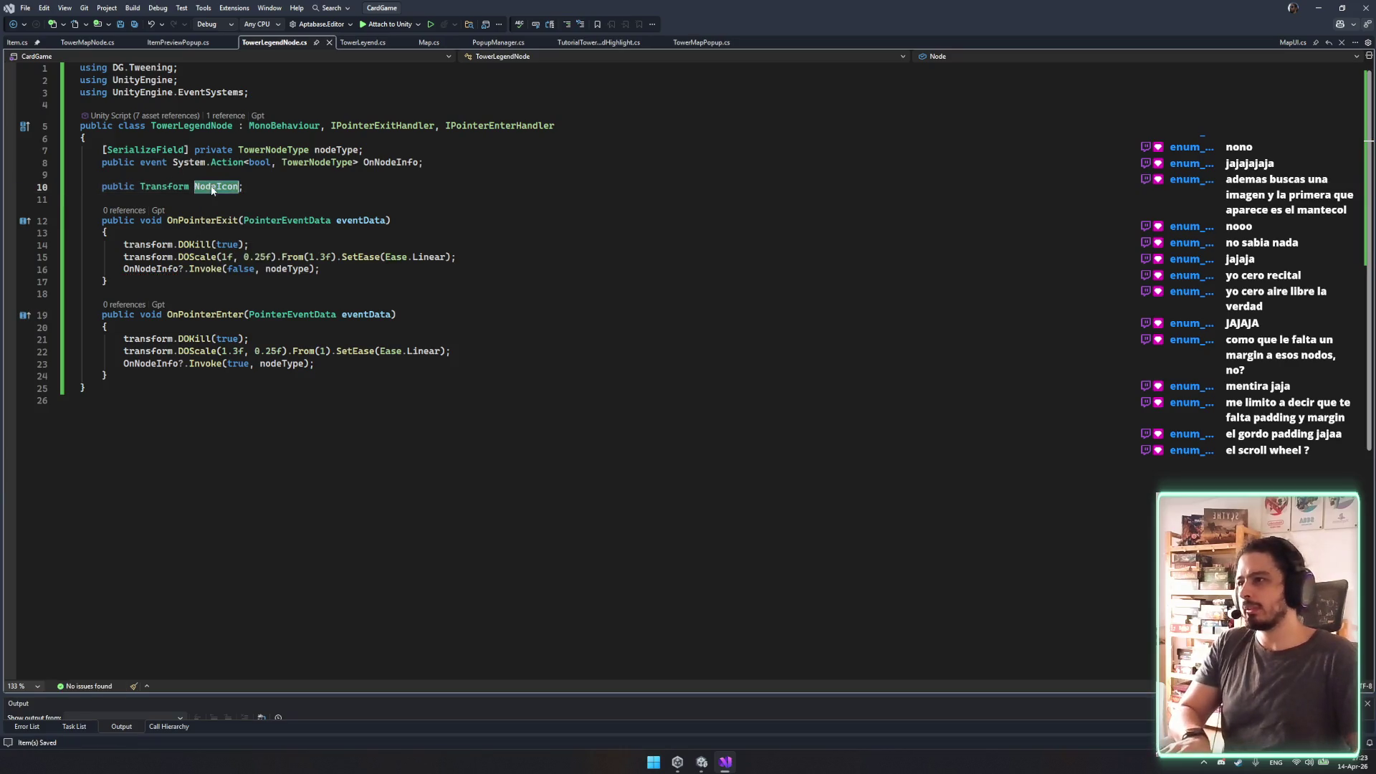
{"action": "key", "text": "ctrl+c"}
{"action": "double_click", "coordinate": [155, 245]}
{"action": "key", "text": "ctrl+v"}
{"action": "double_click", "coordinate": [150, 256]}
{"action": "key", "text": "ctrl+v"}
{"action": "double_click", "coordinate": [152, 338]}
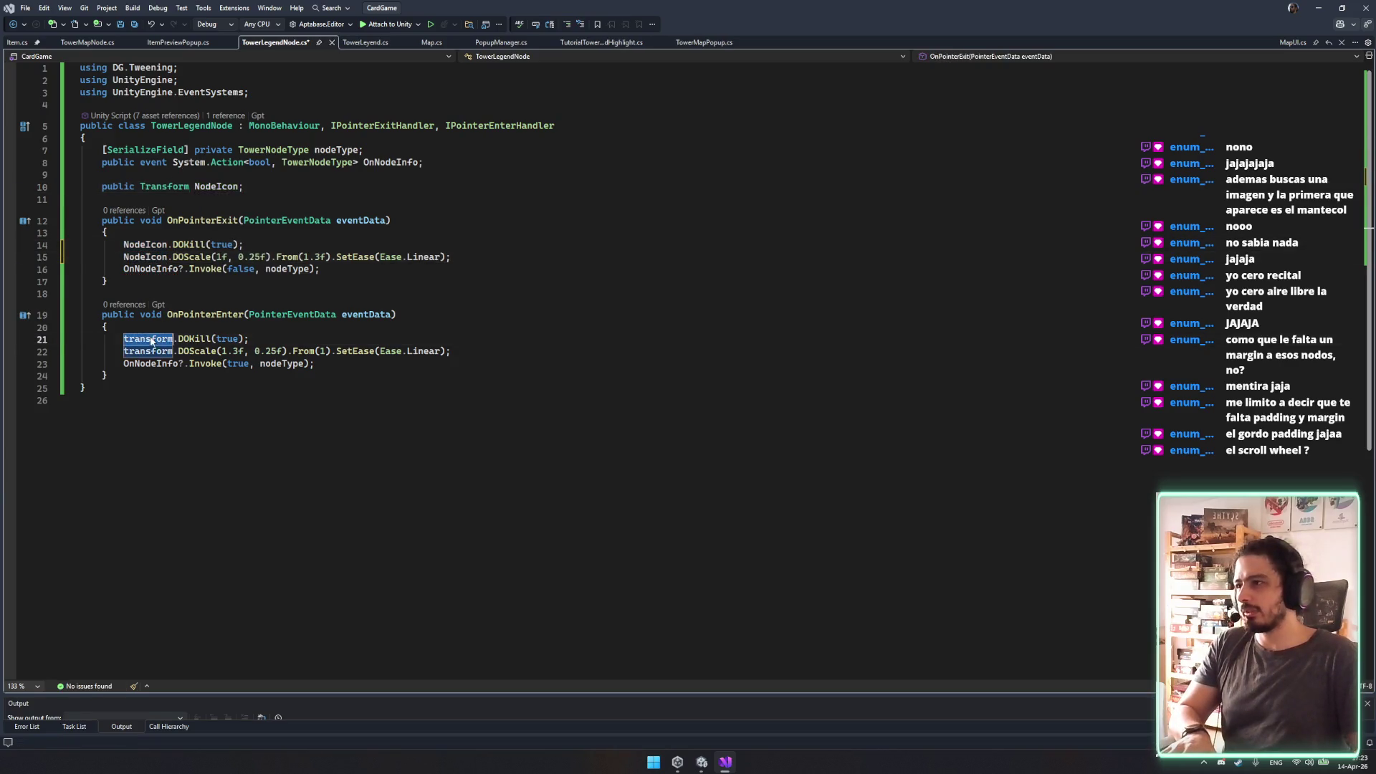
{"action": "key", "text": "ctrl+v"}
{"action": "double_click", "coordinate": [149, 351]}
{"action": "key", "text": "ctrl+v"}
{"action": "key", "text": "ctrl+s"}
{"action": "left_click", "coordinate": [106, 327]}
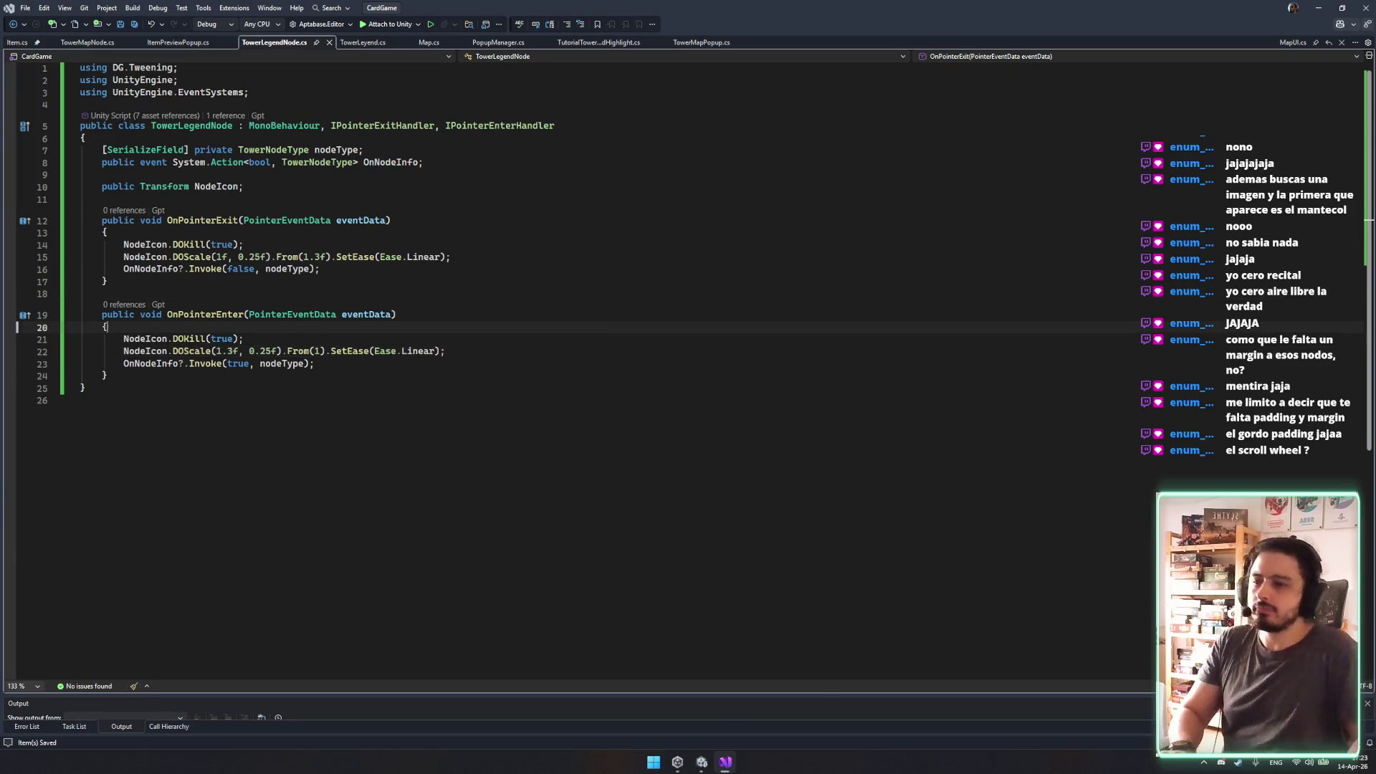
{"action": "left_click", "coordinate": [702, 762]}
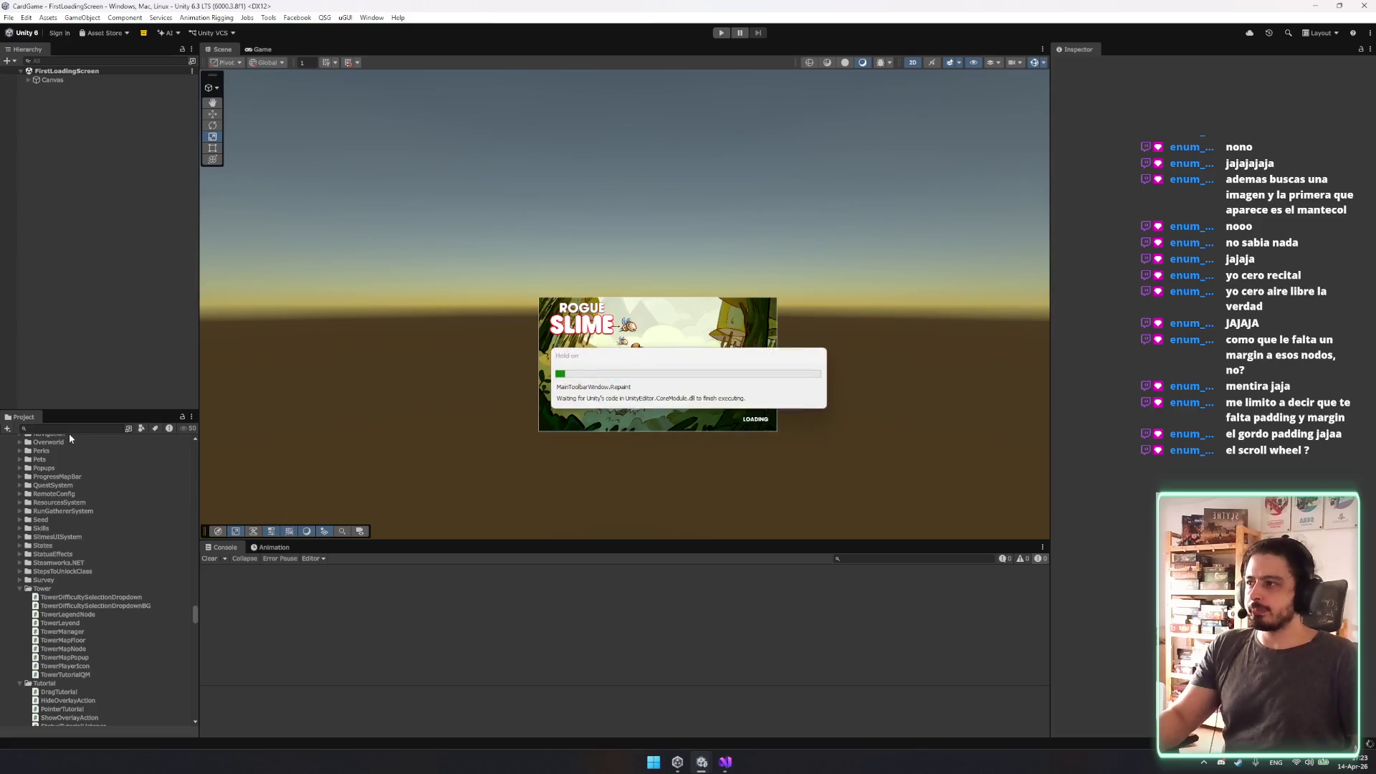
Search the Project window for 'towermap' and select the TowerMapPopup prefab.
{"action": "left_click", "coordinate": [71, 428]}
{"action": "type", "text": "towerpopup"}
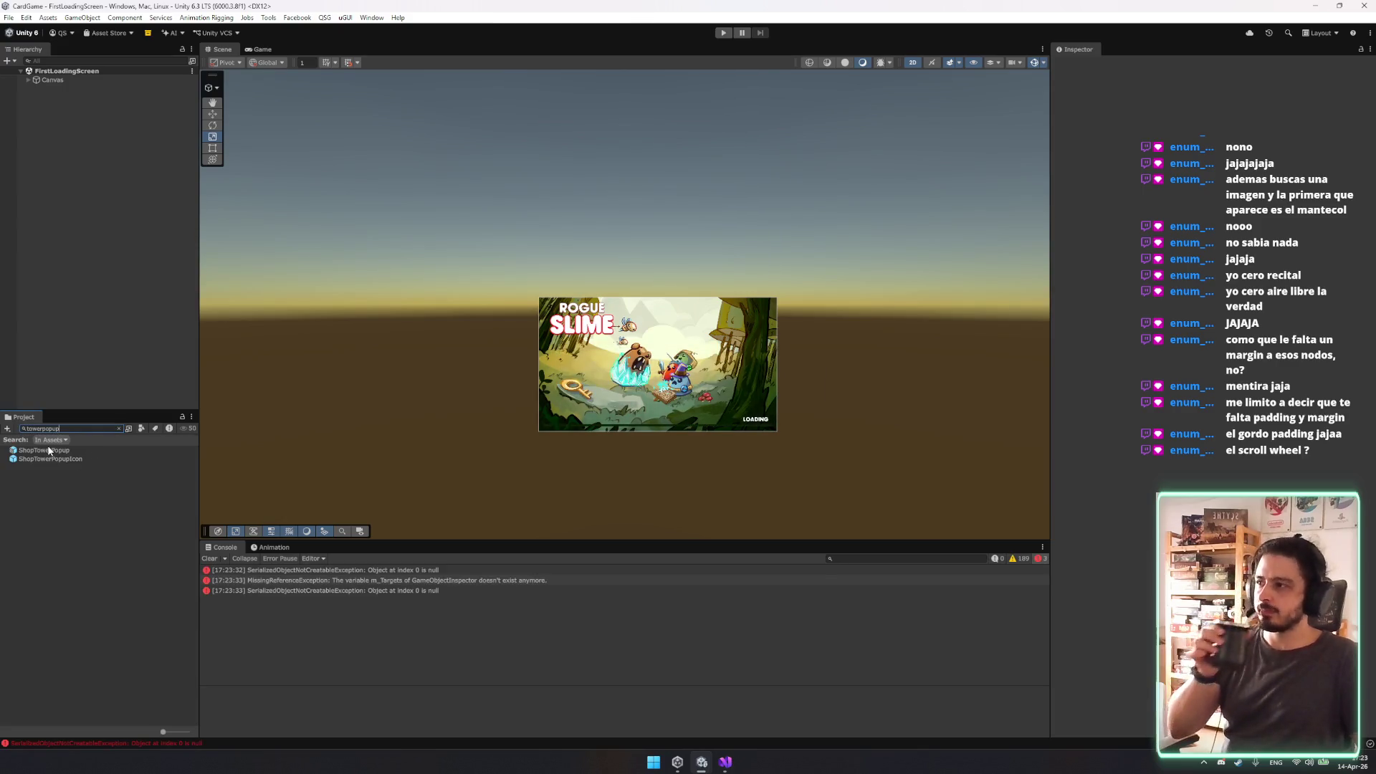
{"action": "key", "text": "ctrl+a"}
{"action": "type", "text": "t"}
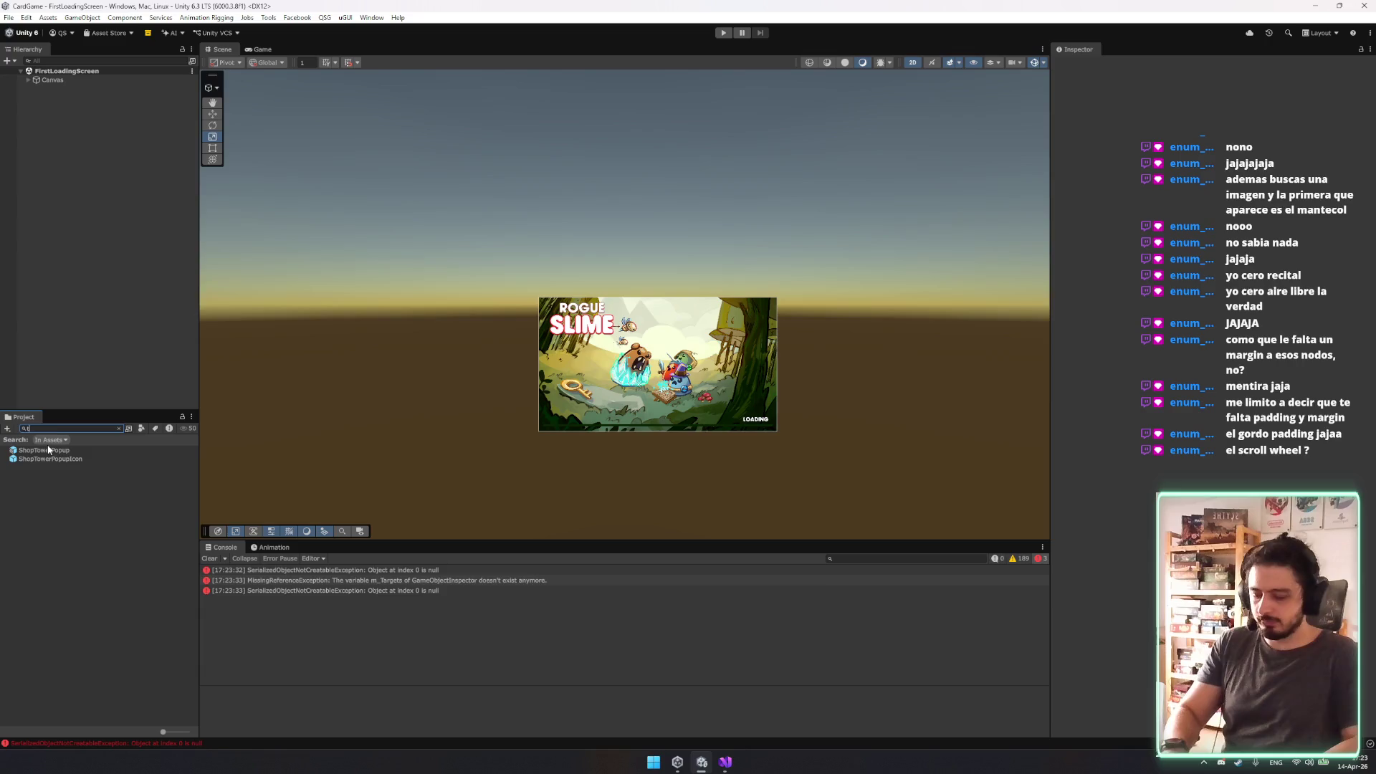
{"action": "type", "text": "owermap"}
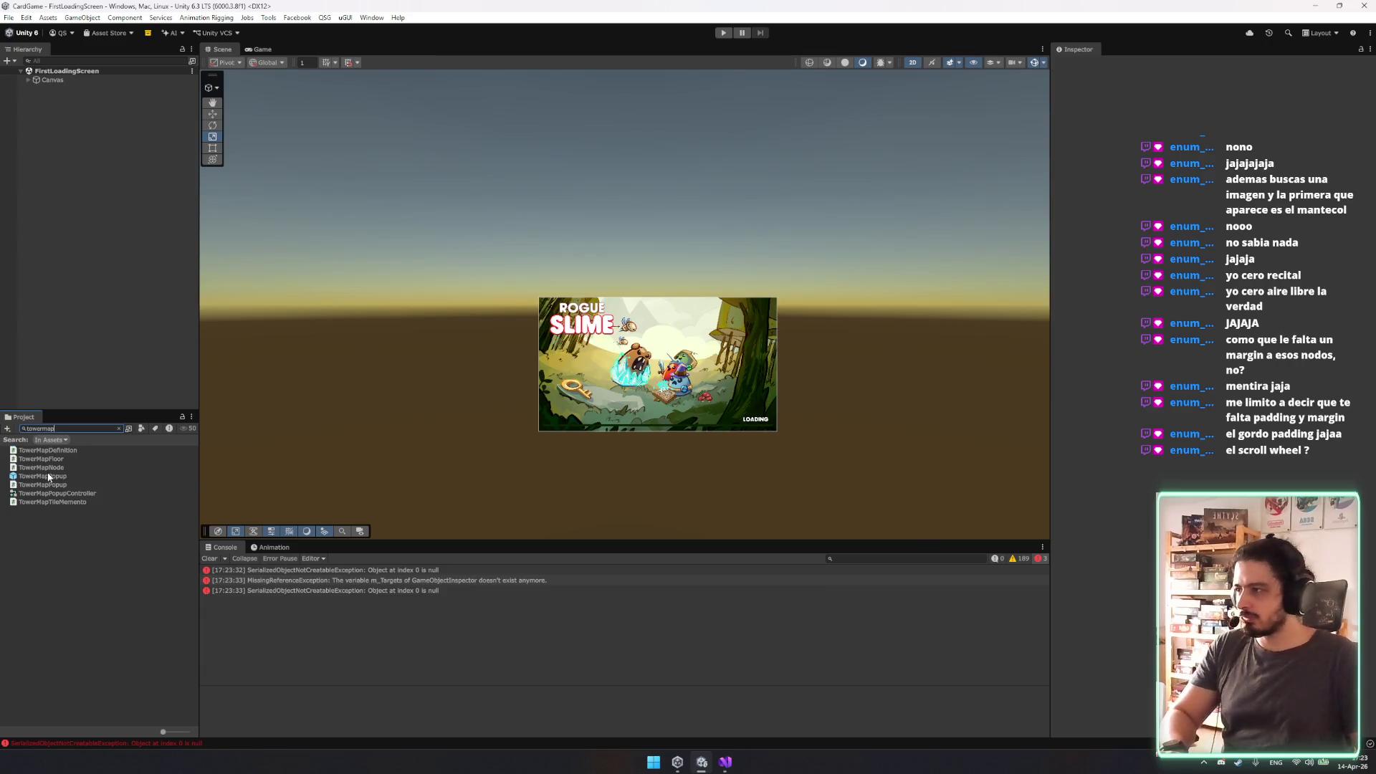
{"action": "left_click", "coordinate": [49, 476]}
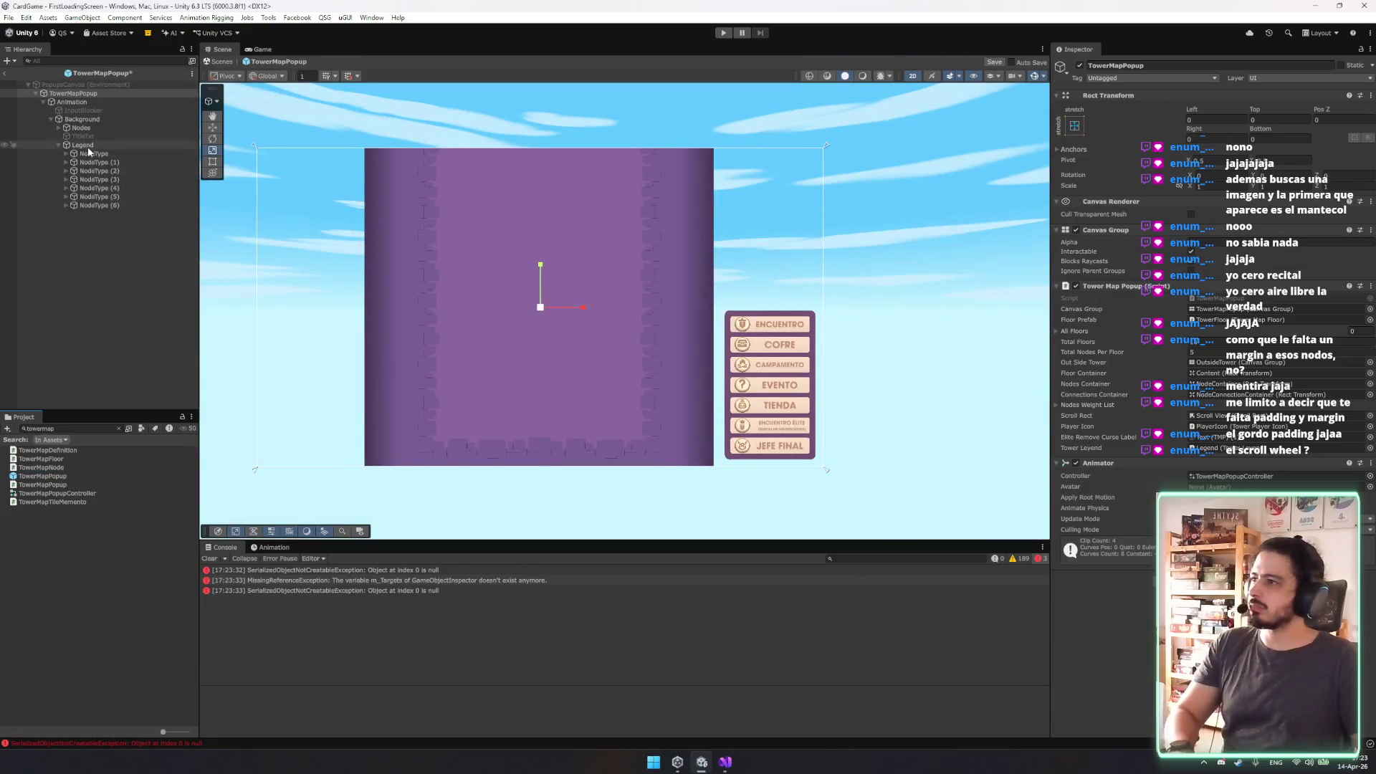
Open the TowerMapPopup prefab and set the Legend's Vertical Layout Group spacing and padding to 10.
{"action": "double_click", "coordinate": [93, 153]}
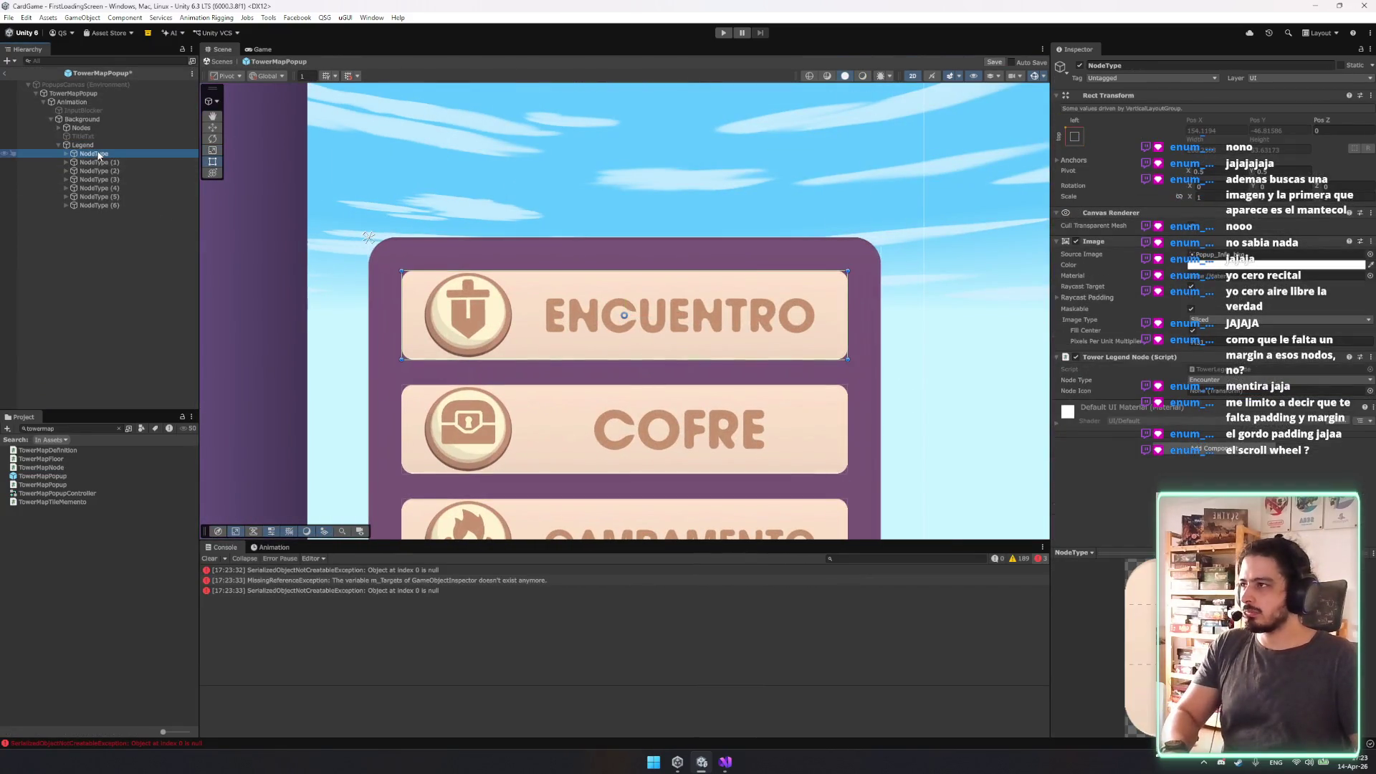
{"action": "left_click", "coordinate": [82, 145]}
{"action": "key", "text": "t"}
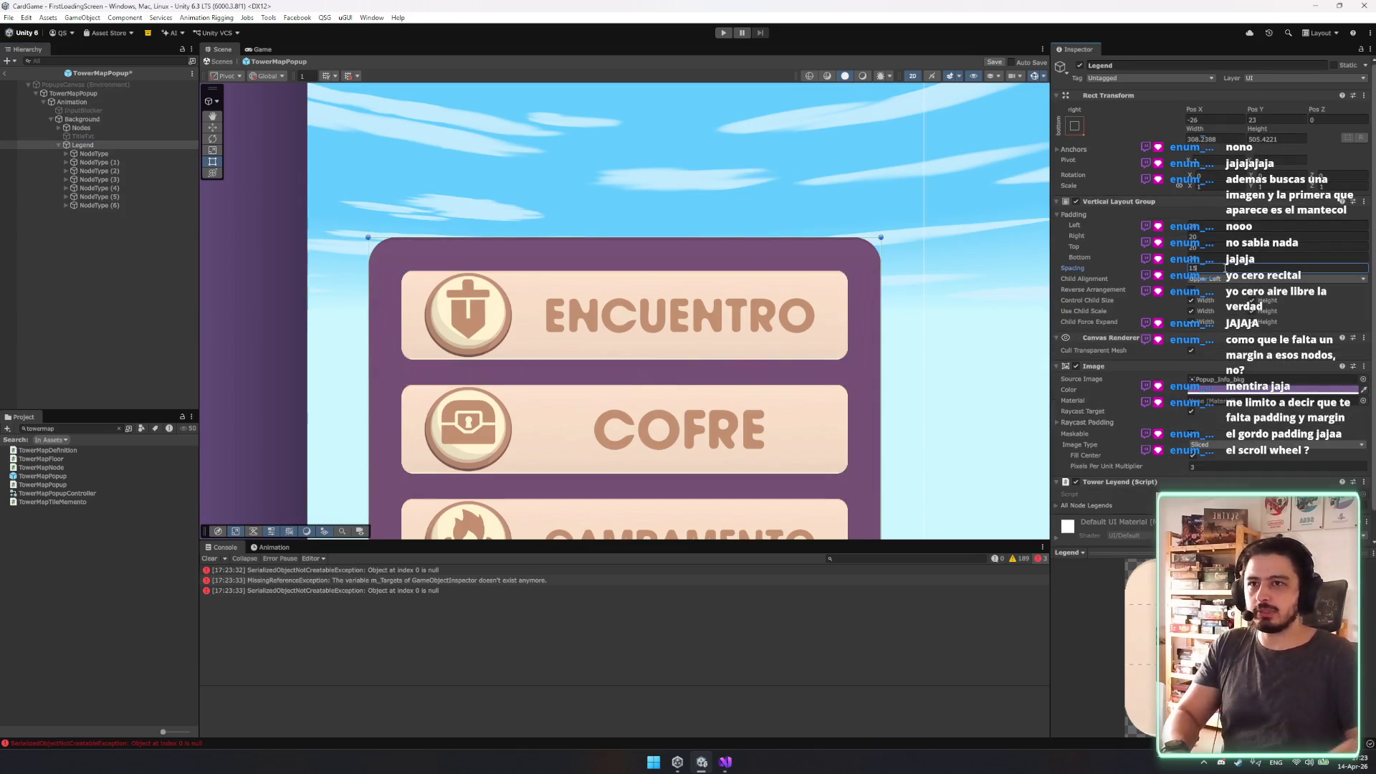
{"action": "key", "text": "BackSpace"}
{"action": "type", "text": "10"}
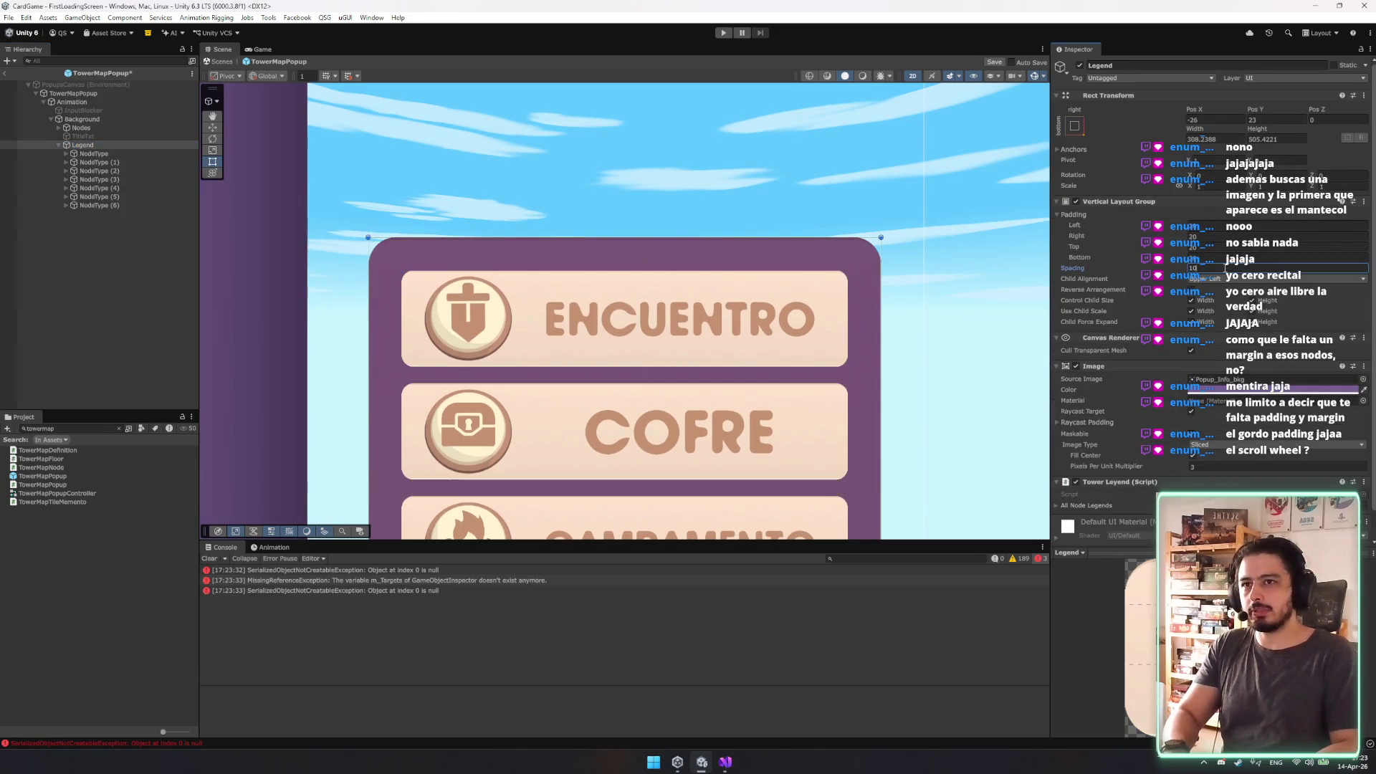
{"action": "left_click", "coordinate": [1242, 227]}
{"action": "type", "text": "5"}
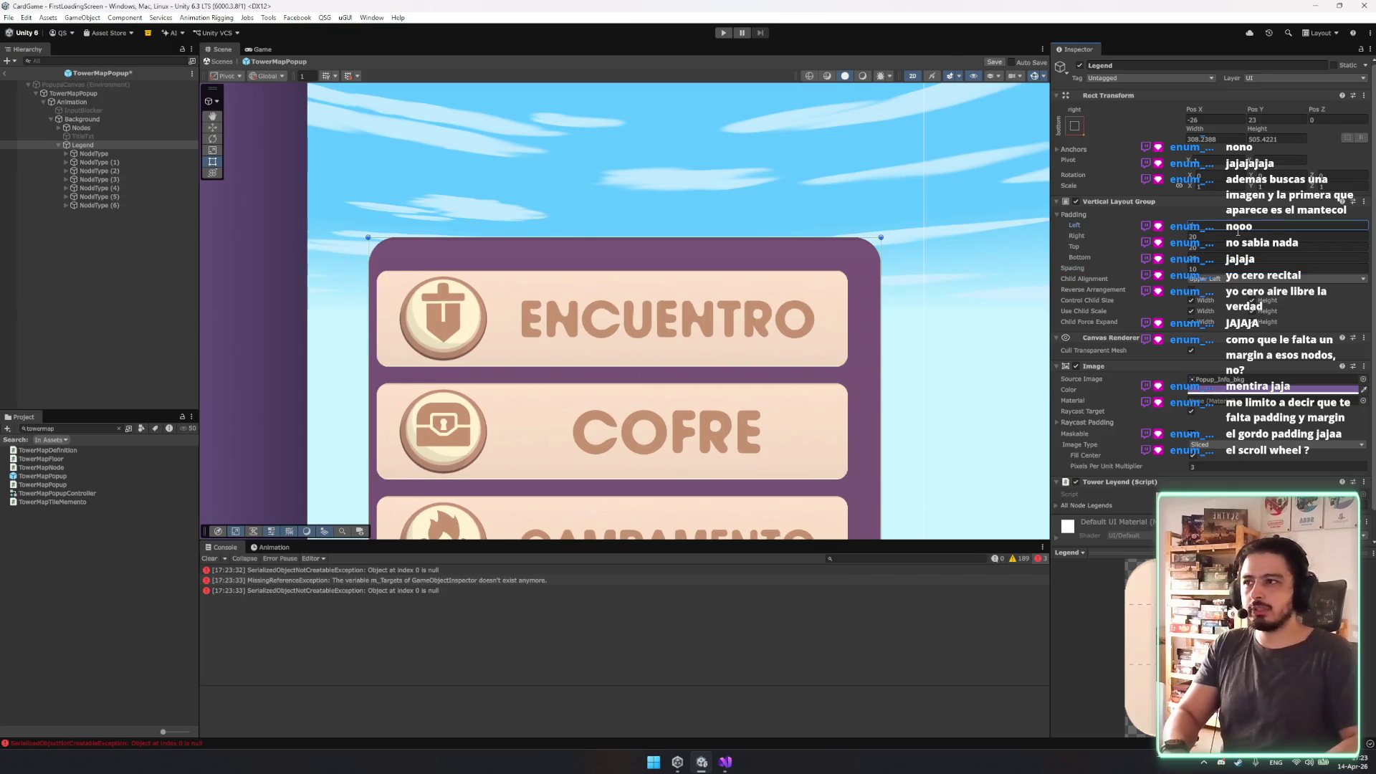
{"action": "type", "text": "10"}
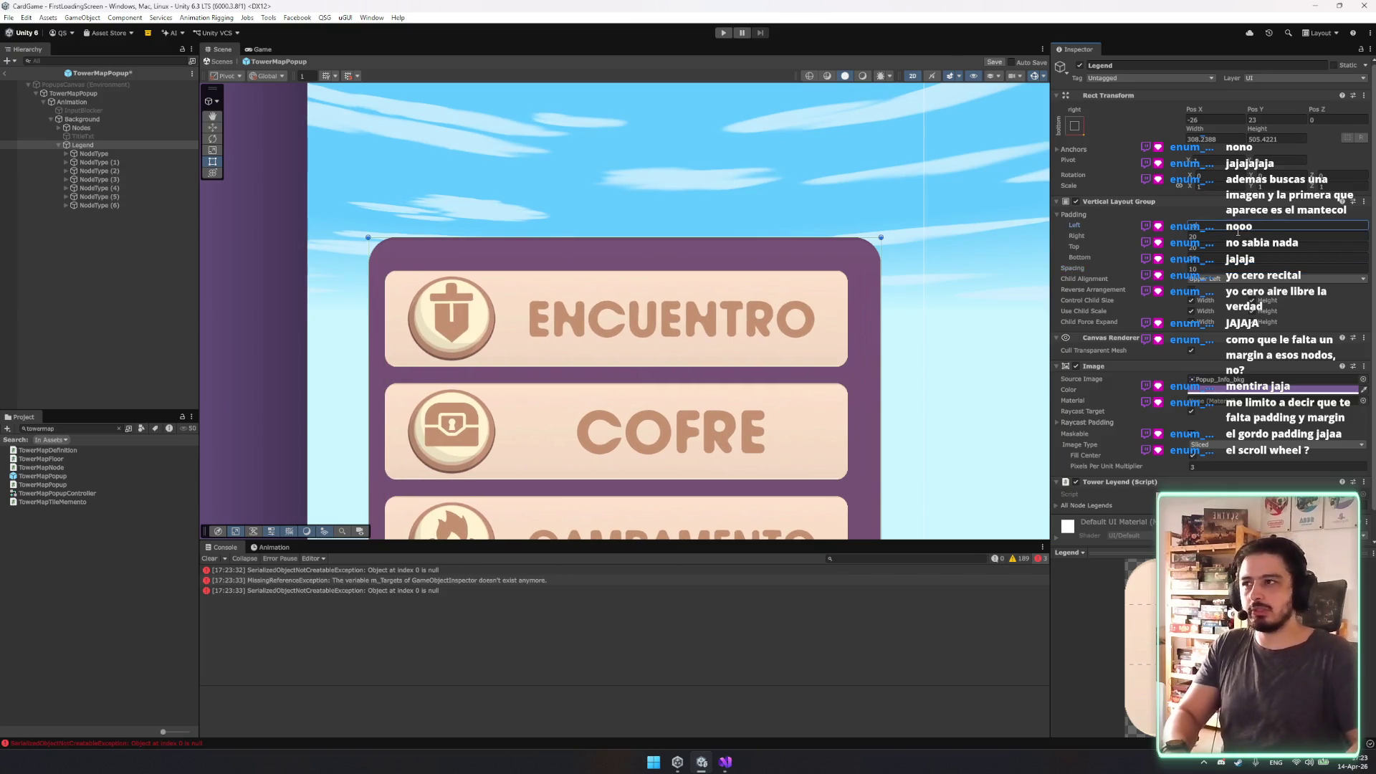
{"action": "key", "text": "Tab"}
{"action": "type", "text": "10"}
{"action": "key", "text": "Tab"}
{"action": "type", "text": "10"}
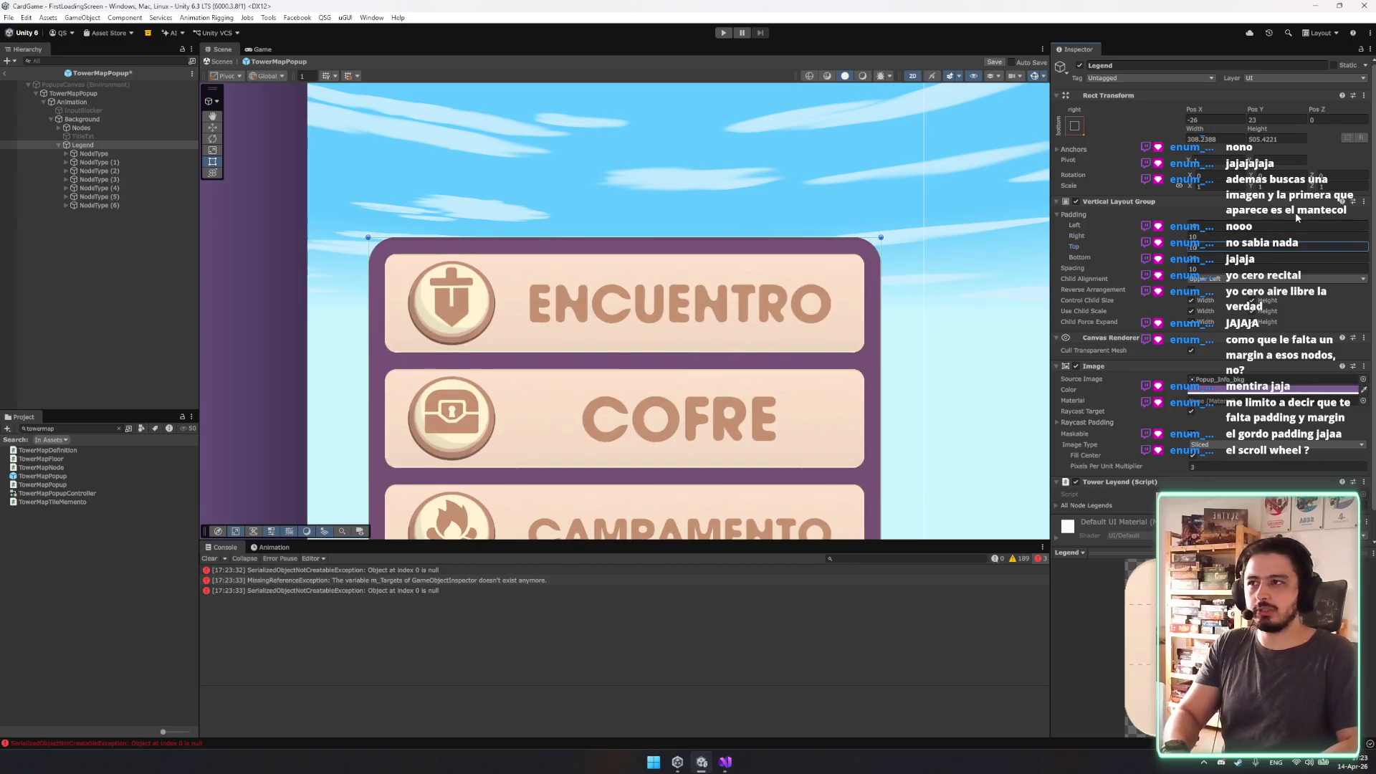
{"action": "key", "text": "Tab"}
Stretch the Legend panel taller from its top edge, to about 562 high.
{"action": "scroll", "coordinate": [908, 415], "scroll_direction": "down", "scroll_amount": 5}
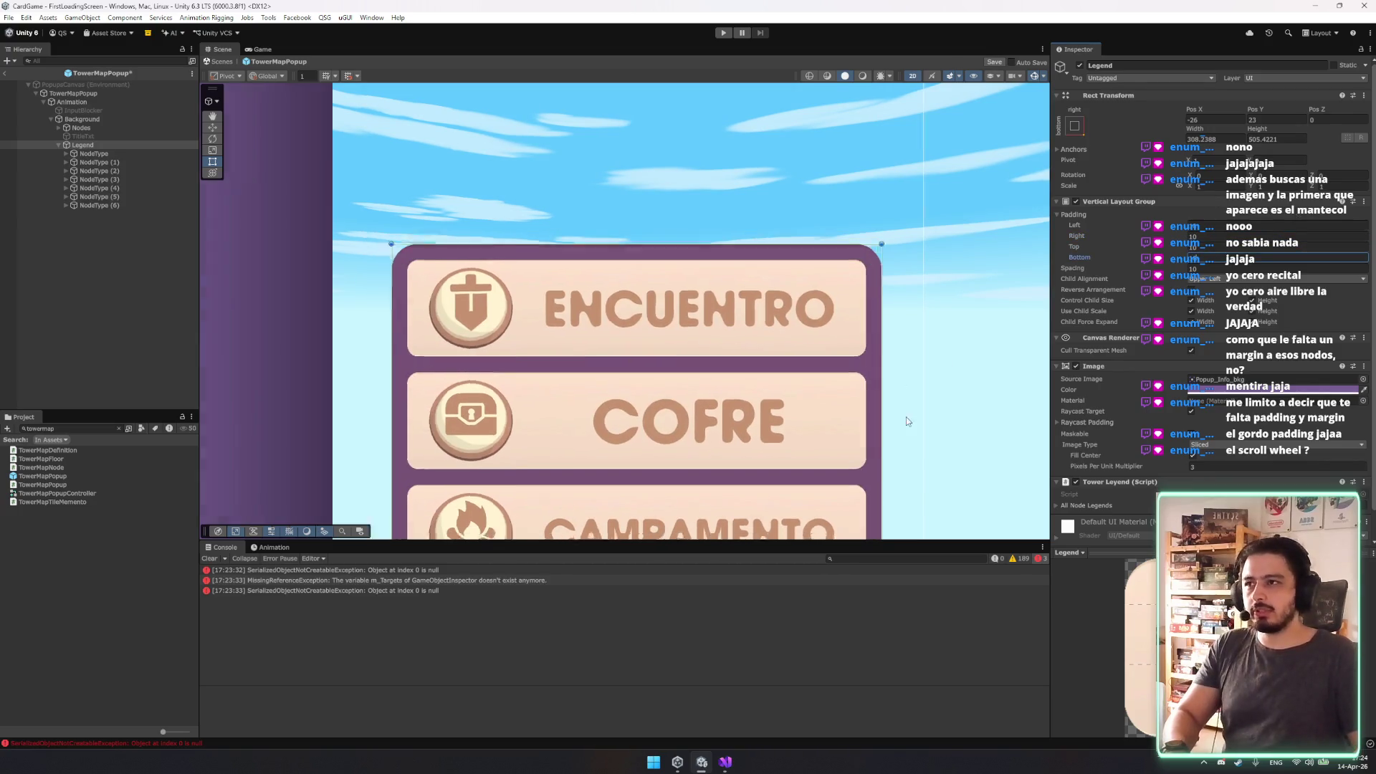
{"action": "scroll", "coordinate": [647, 104], "scroll_direction": "up", "scroll_amount": 4}
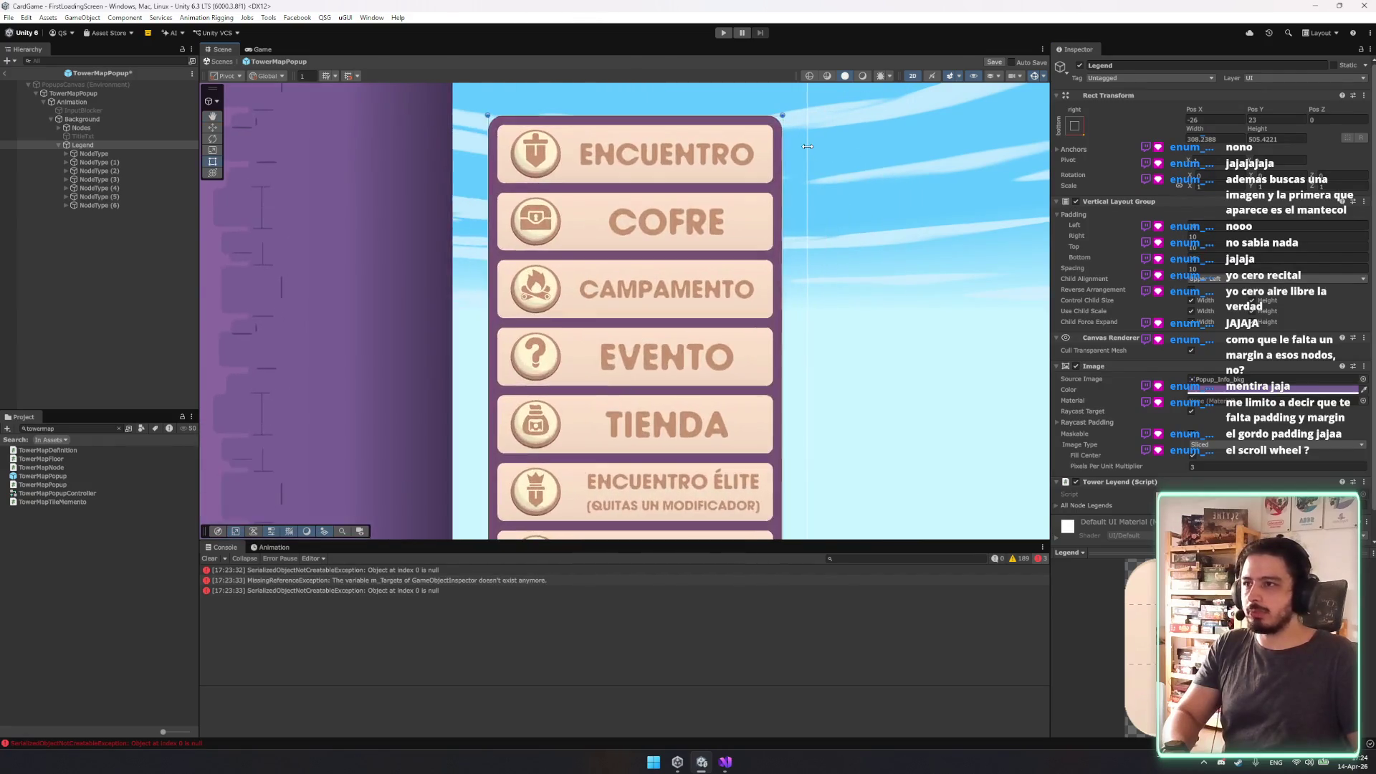
{"action": "scroll", "coordinate": [545, 221], "scroll_direction": "up", "scroll_amount": 6}
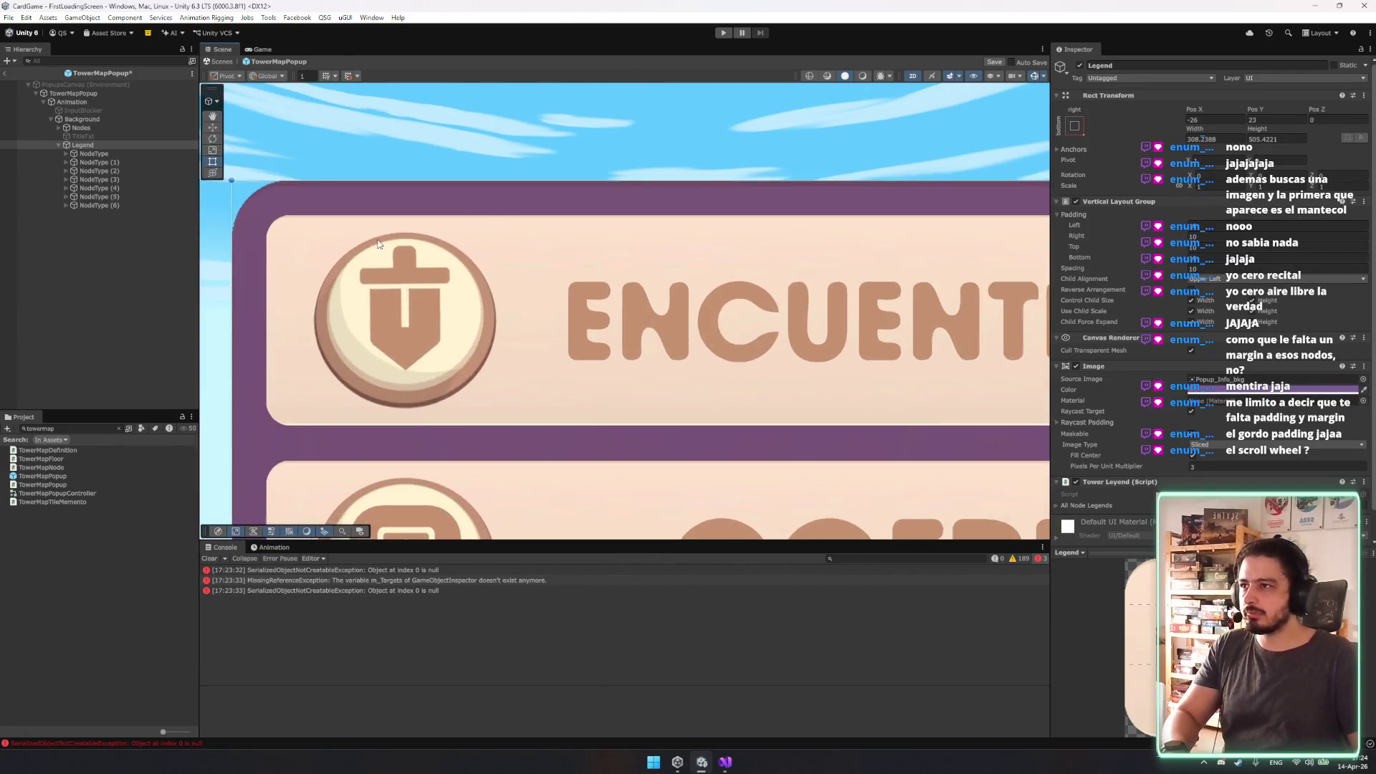
{"action": "scroll", "coordinate": [440, 175], "scroll_direction": "down", "scroll_amount": 8}
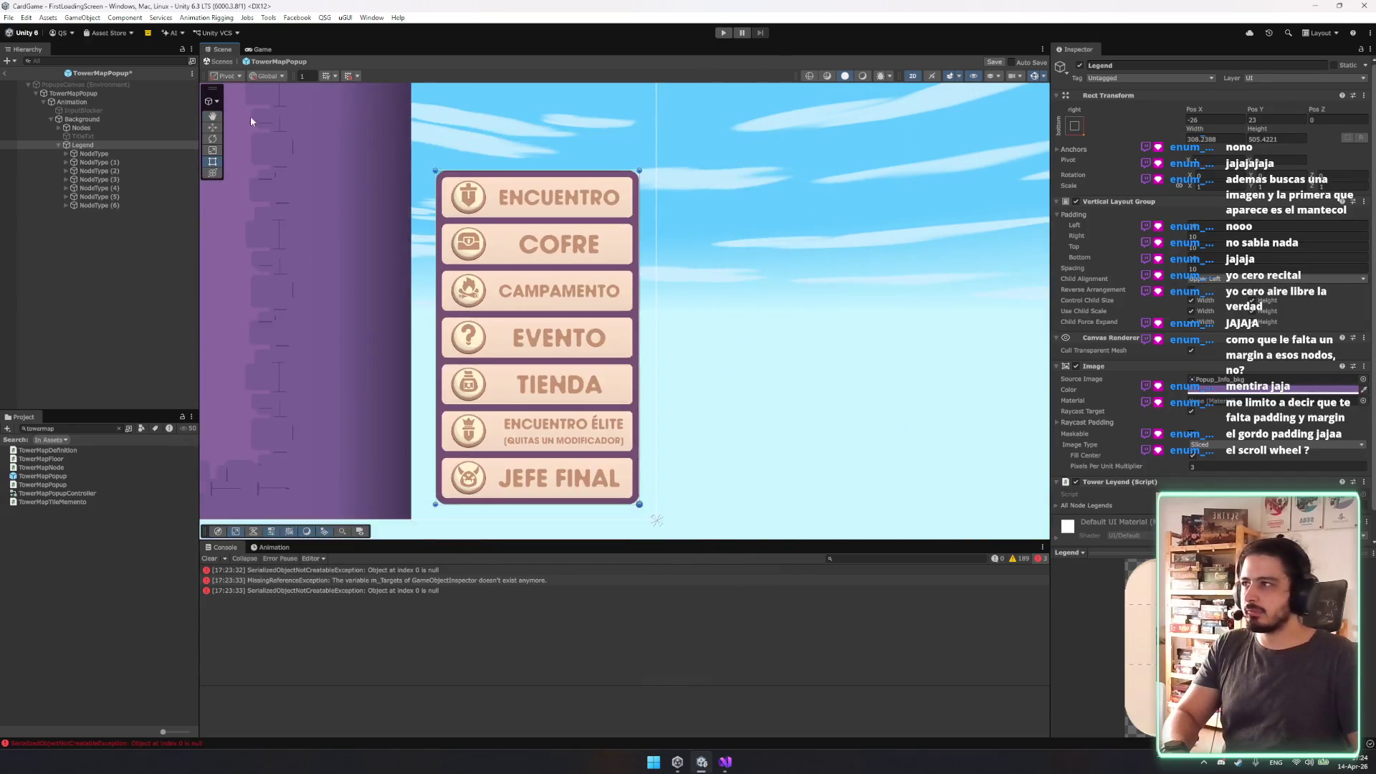
{"action": "scroll", "coordinate": [577, 281], "scroll_direction": "down", "scroll_amount": 2}
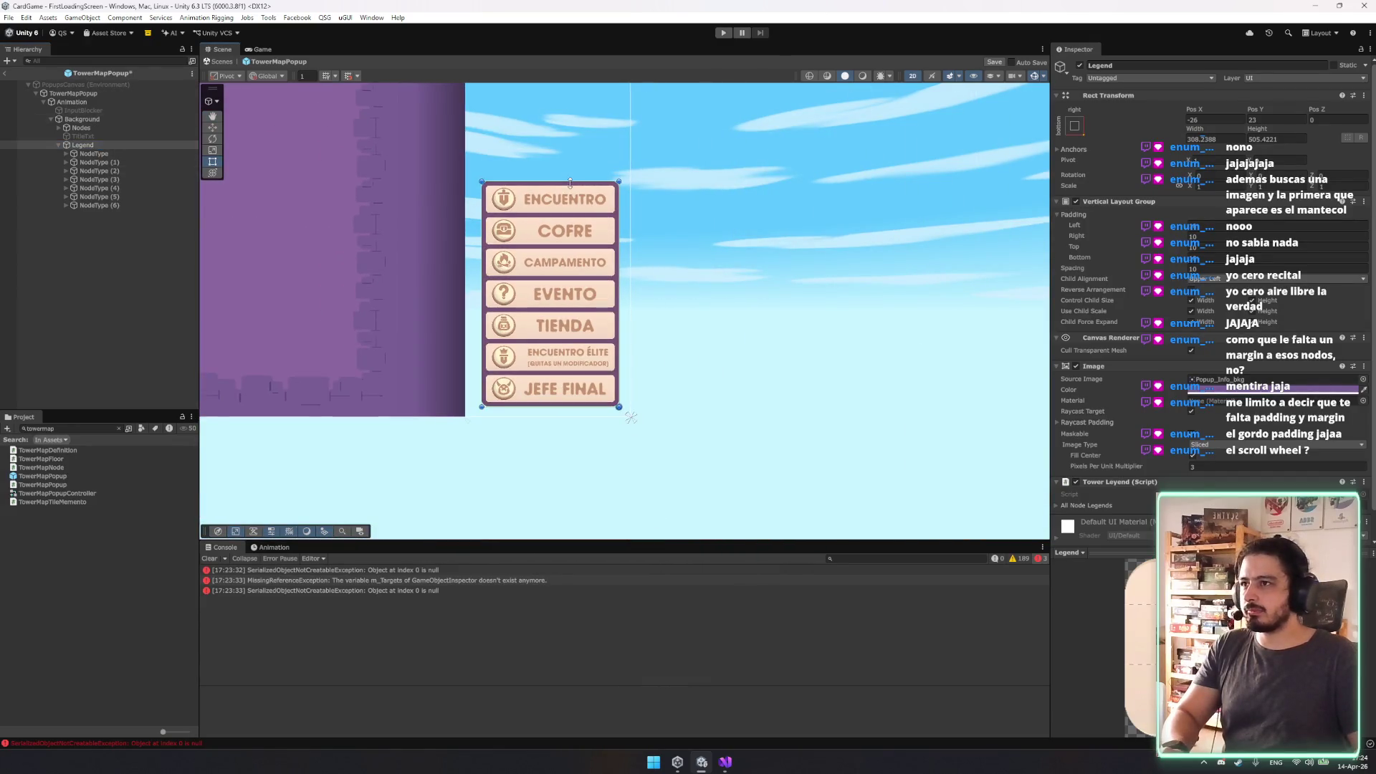
{"action": "mouse_move", "coordinate": [569, 188]}
{"action": "left_mouse_down"}
{"action": "mouse_move", "coordinate": [581, 130]}
{"action": "mouse_move", "coordinate": [580, 155]}
{"action": "left_mouse_up"}
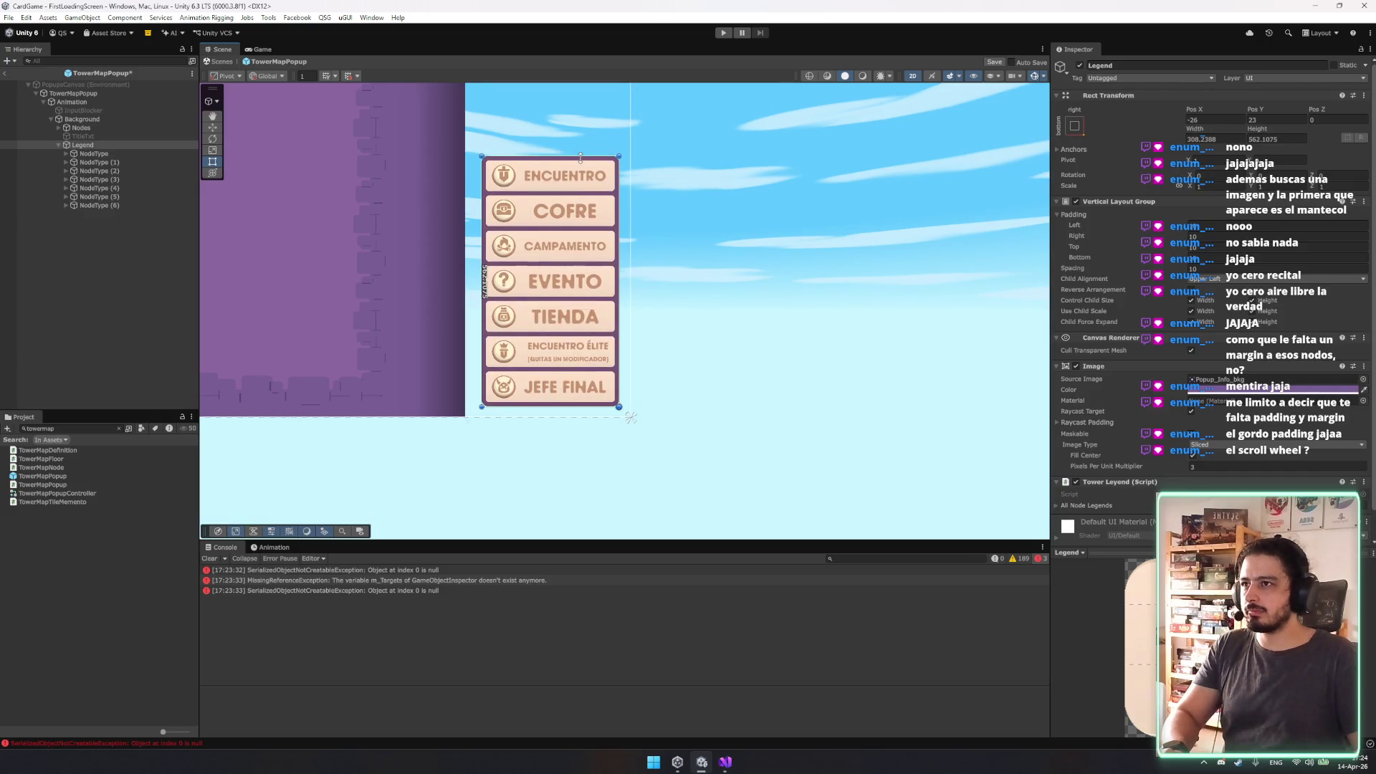
Assign the first legend entry's LogoIcon and LogoIcon (2) as Node Icons, expanding entries through NodeType (2).
{"action": "key", "text": "f"}
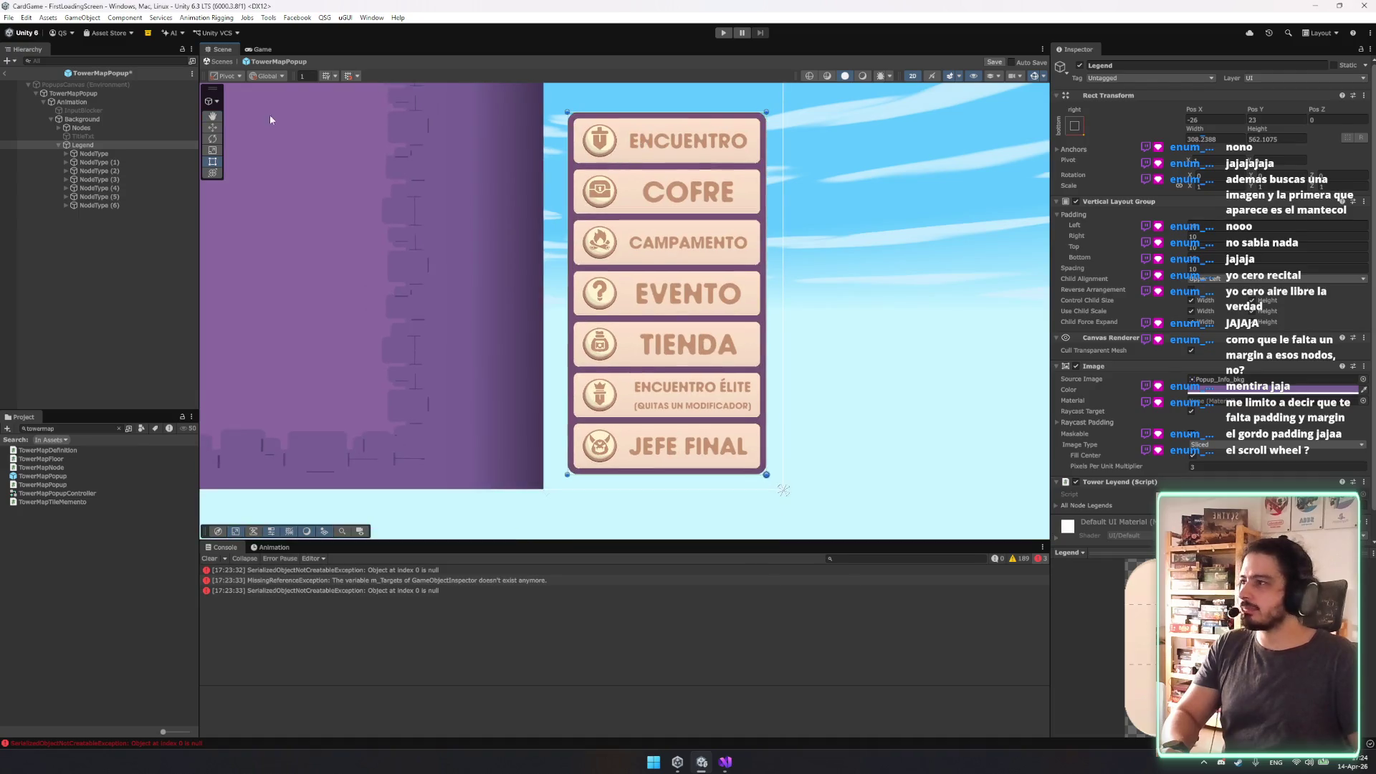
{"action": "left_click", "coordinate": [109, 154]}
{"action": "key", "text": "Right"}
{"action": "left_click", "coordinate": [105, 171]}
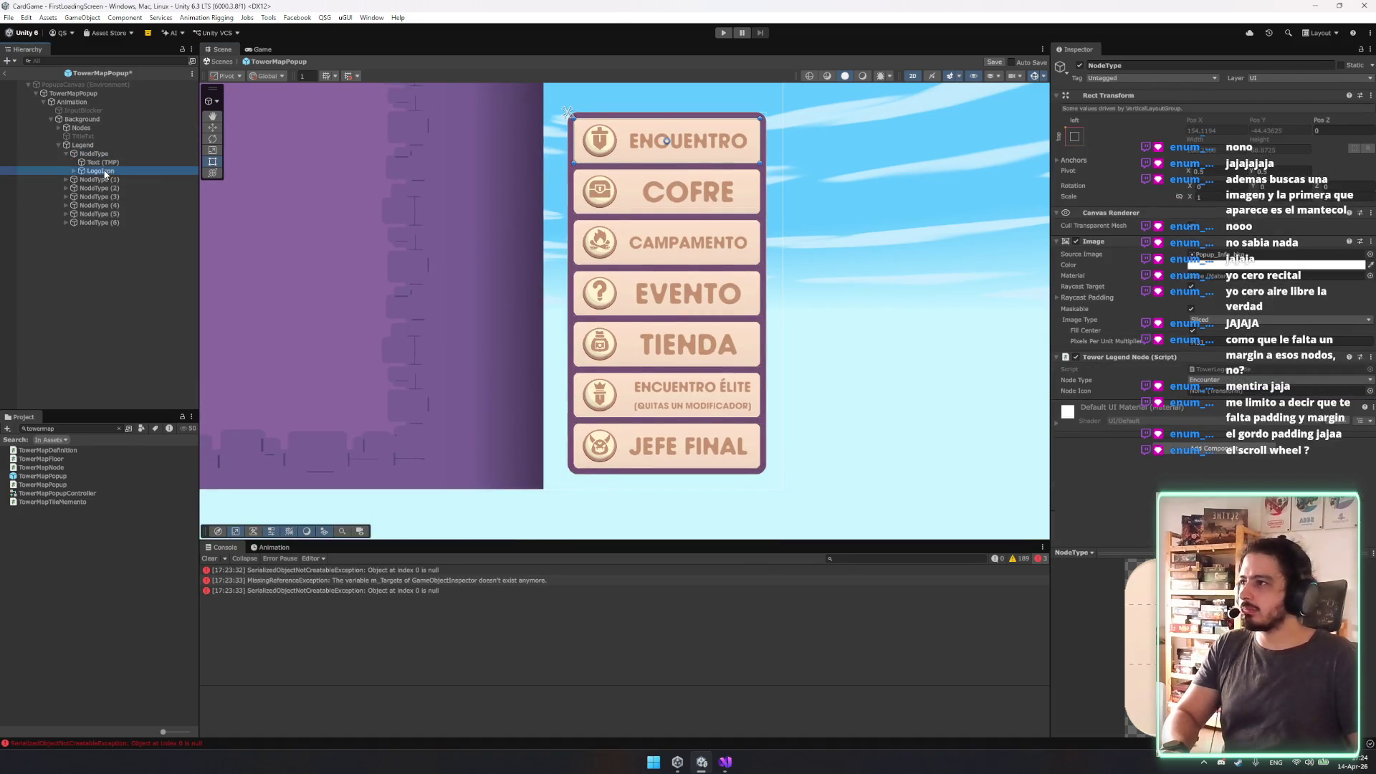
{"action": "left_click_drag", "start_coordinate": [105, 173], "coordinate": [979, 346]}
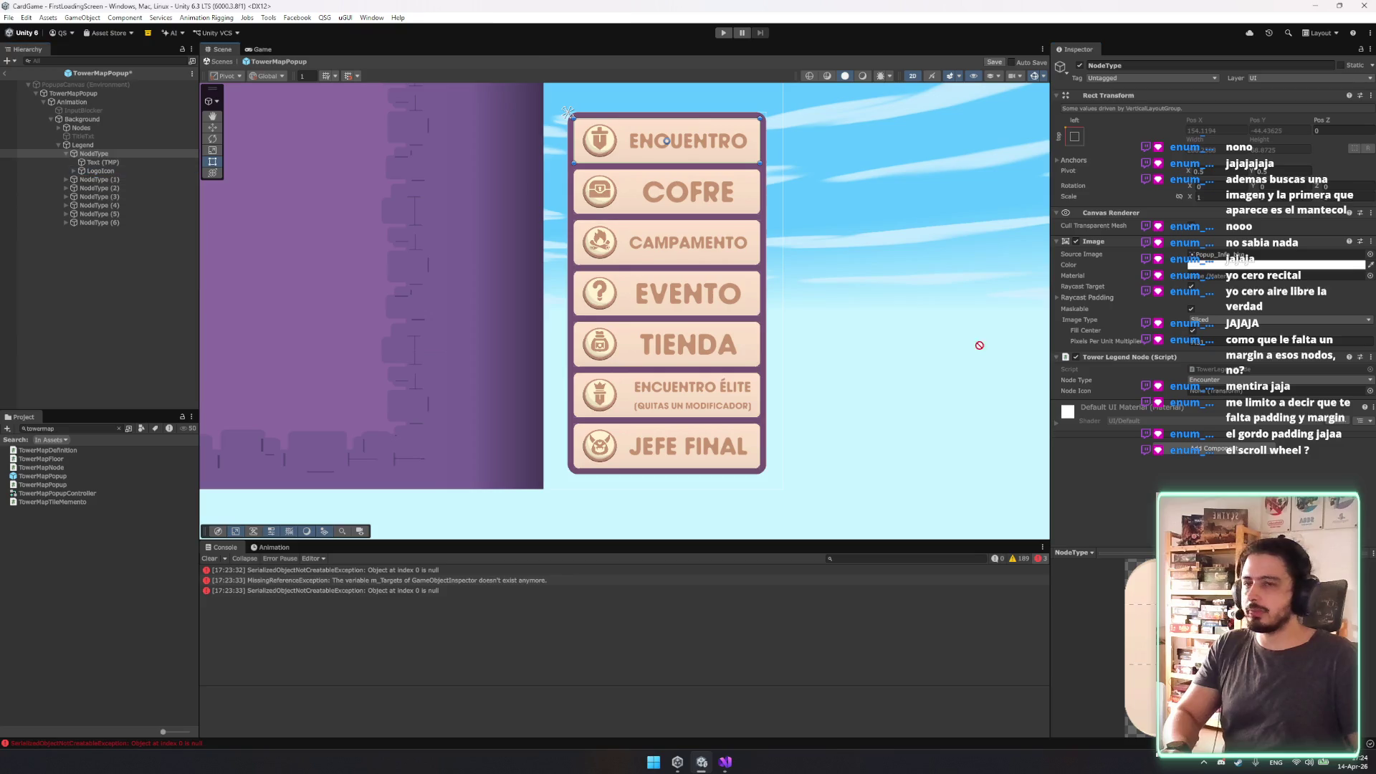
{"action": "left_click", "coordinate": [65, 153]}
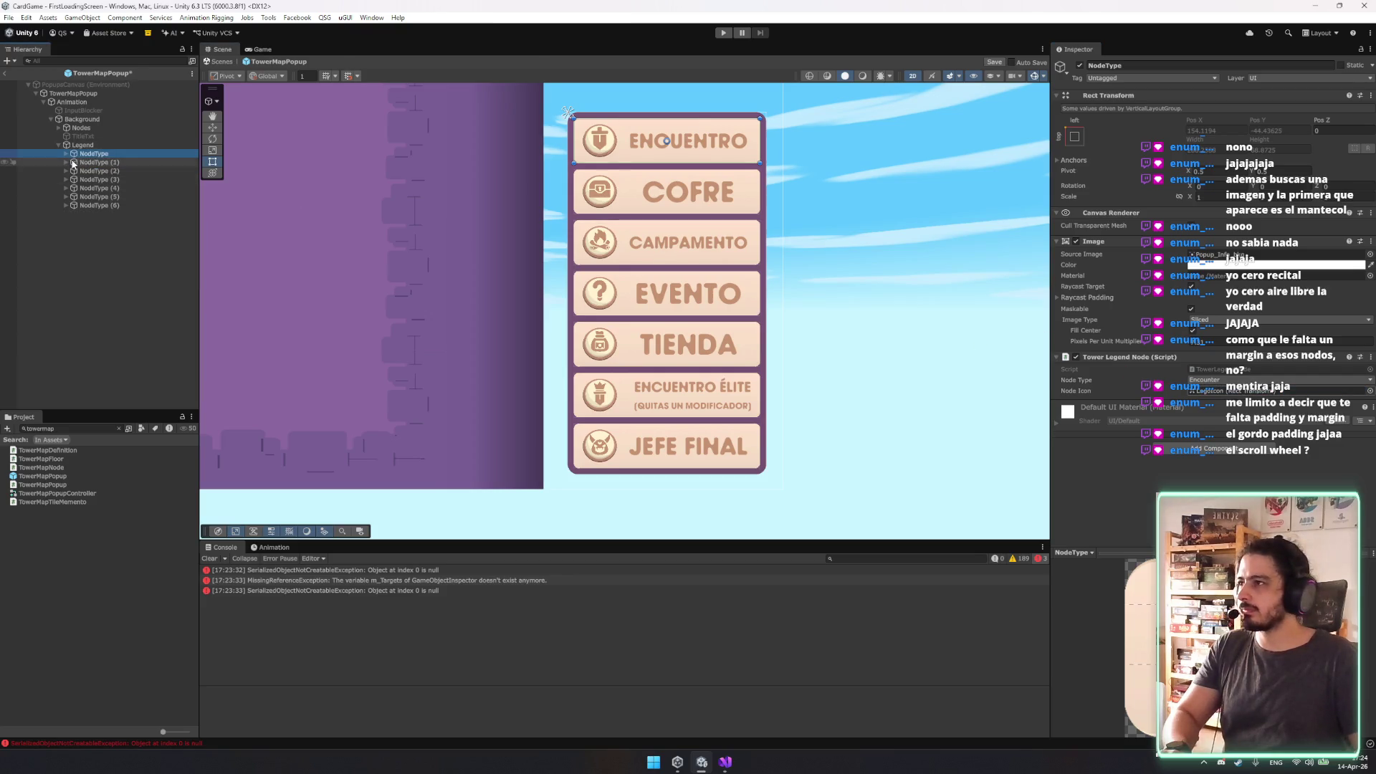
{"action": "left_click", "coordinate": [67, 163]}
{"action": "key", "text": "Right"}
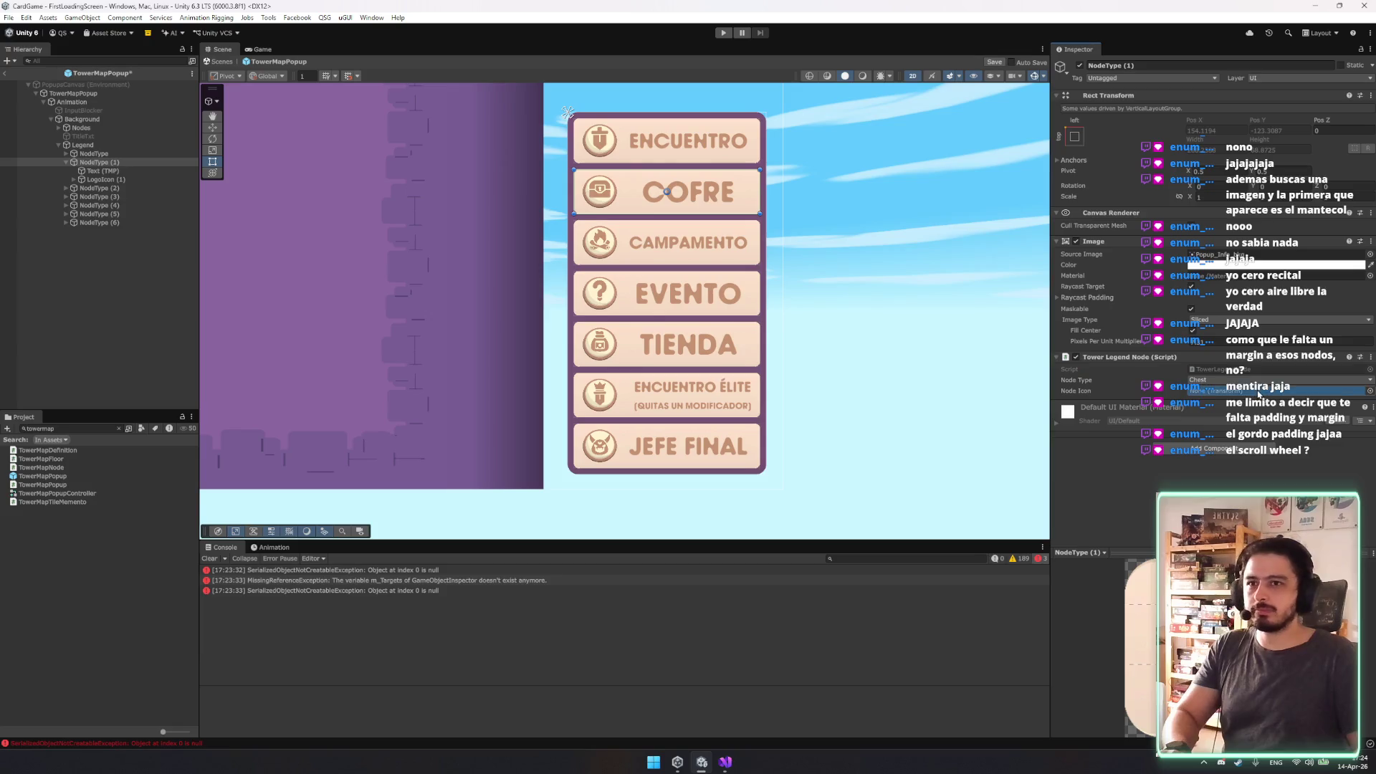
{"action": "left_click", "coordinate": [93, 188]}
{"action": "key", "text": "Right"}
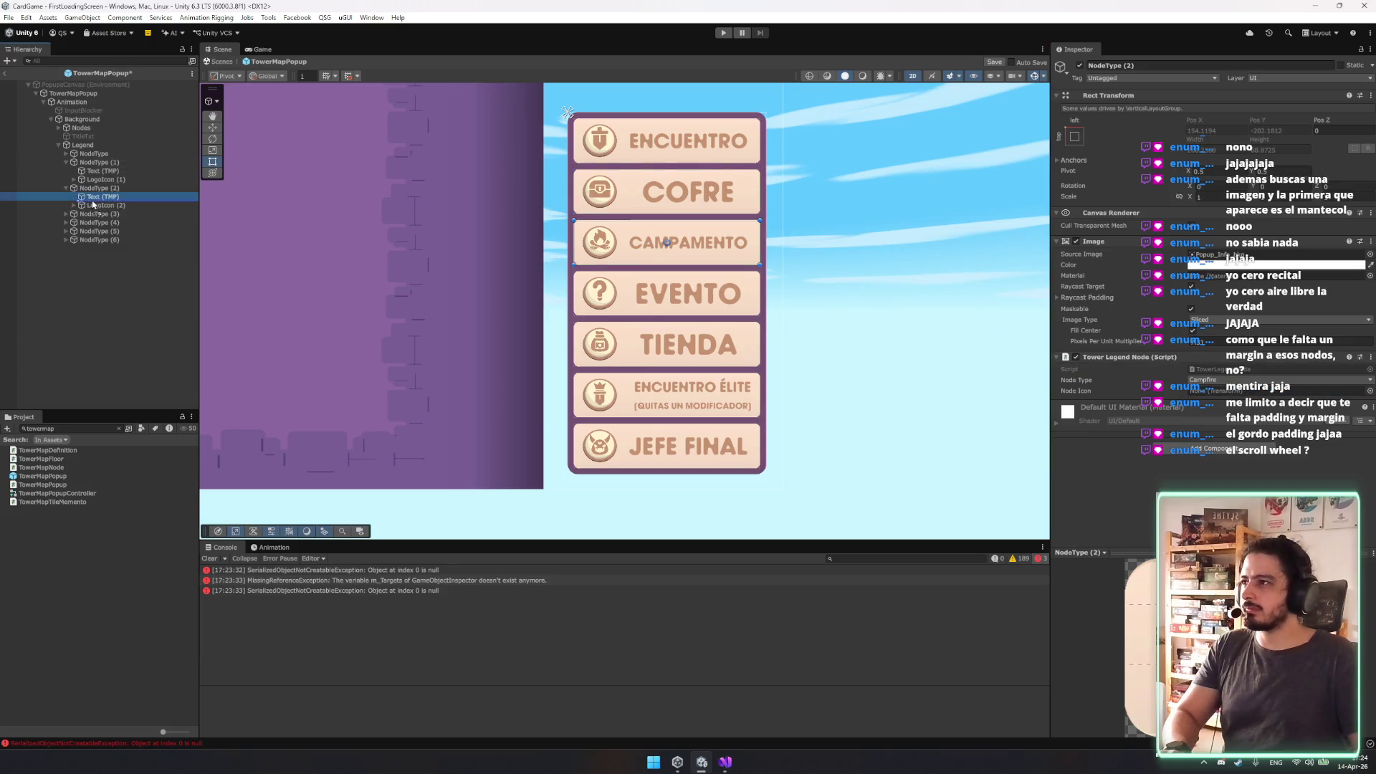
{"action": "left_click_drag", "start_coordinate": [99, 205], "coordinate": [1233, 391]}
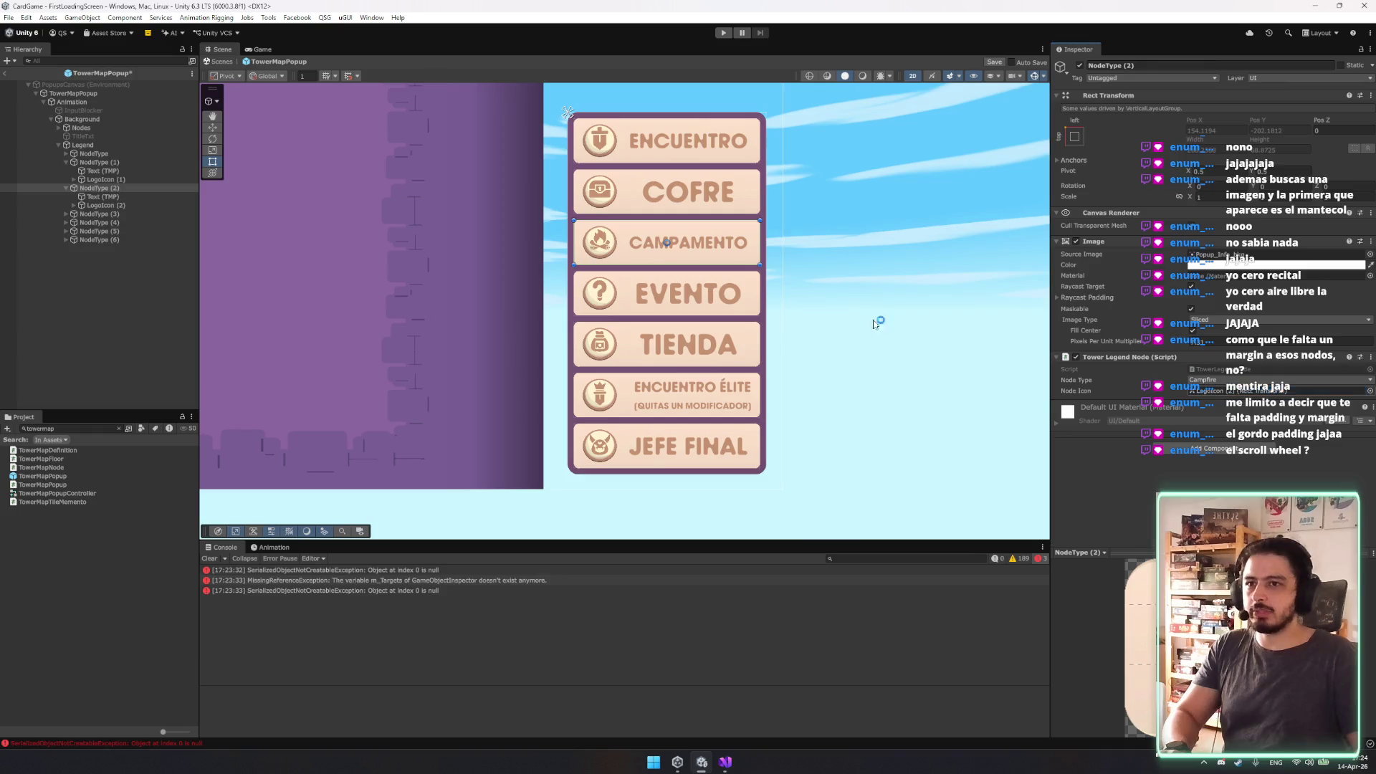
Set LogoIcon (3) through LogoIcon (6) as Node Icons of NodeType (3) through NodeType (6).
{"action": "left_click", "coordinate": [94, 214]}
{"action": "key", "text": "Right"}
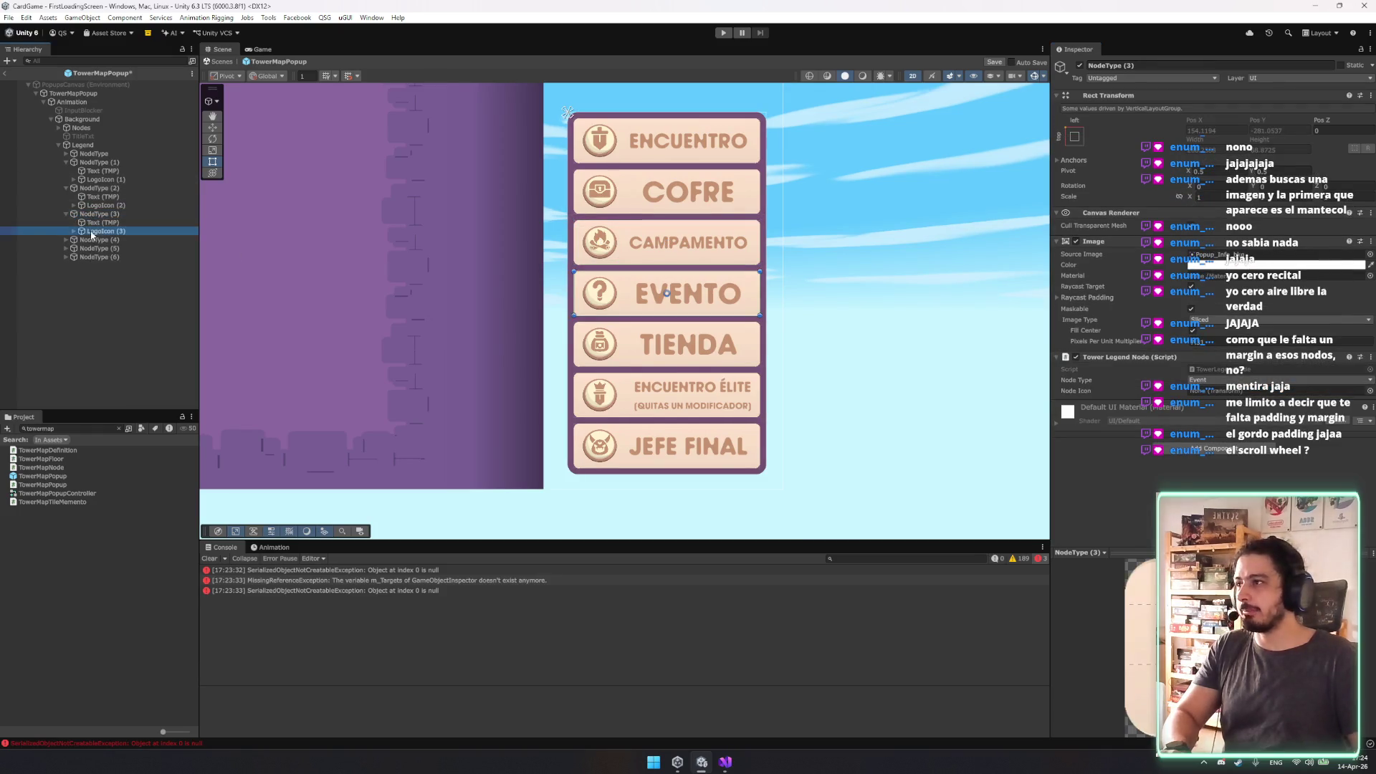
{"action": "left_click_drag", "start_coordinate": [100, 231], "coordinate": [1214, 391]}
{"action": "left_click", "coordinate": [94, 239]}
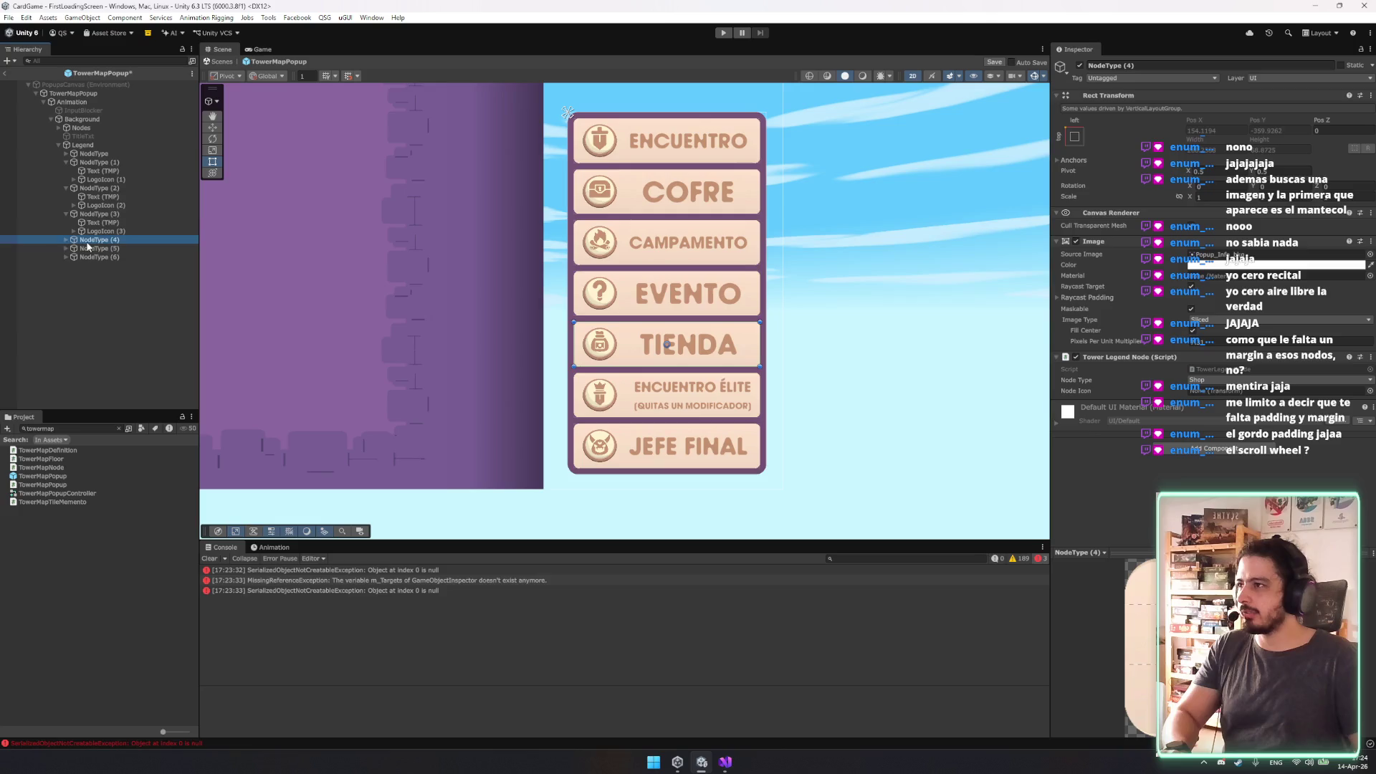
{"action": "left_click", "coordinate": [66, 240]}
{"action": "mouse_move", "coordinate": [100, 257]}
{"action": "left_mouse_down"}
{"action": "mouse_move", "coordinate": [1245, 400]}
{"action": "mouse_move", "coordinate": [1219, 391]}
{"action": "mouse_move", "coordinate": [1216, 404]}
{"action": "mouse_move", "coordinate": [1216, 391]}
{"action": "left_mouse_up"}
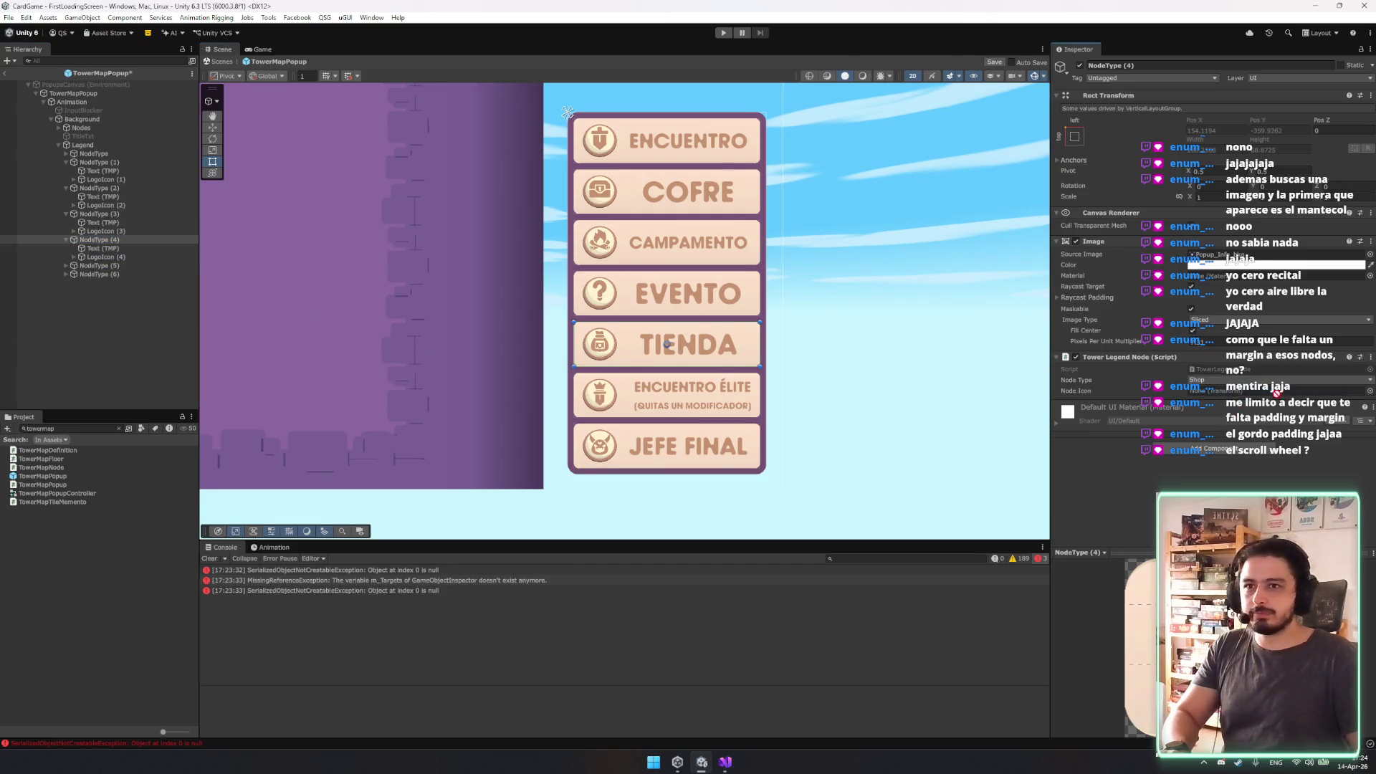
{"action": "left_click", "coordinate": [93, 265]}
{"action": "left_click", "coordinate": [66, 265]}
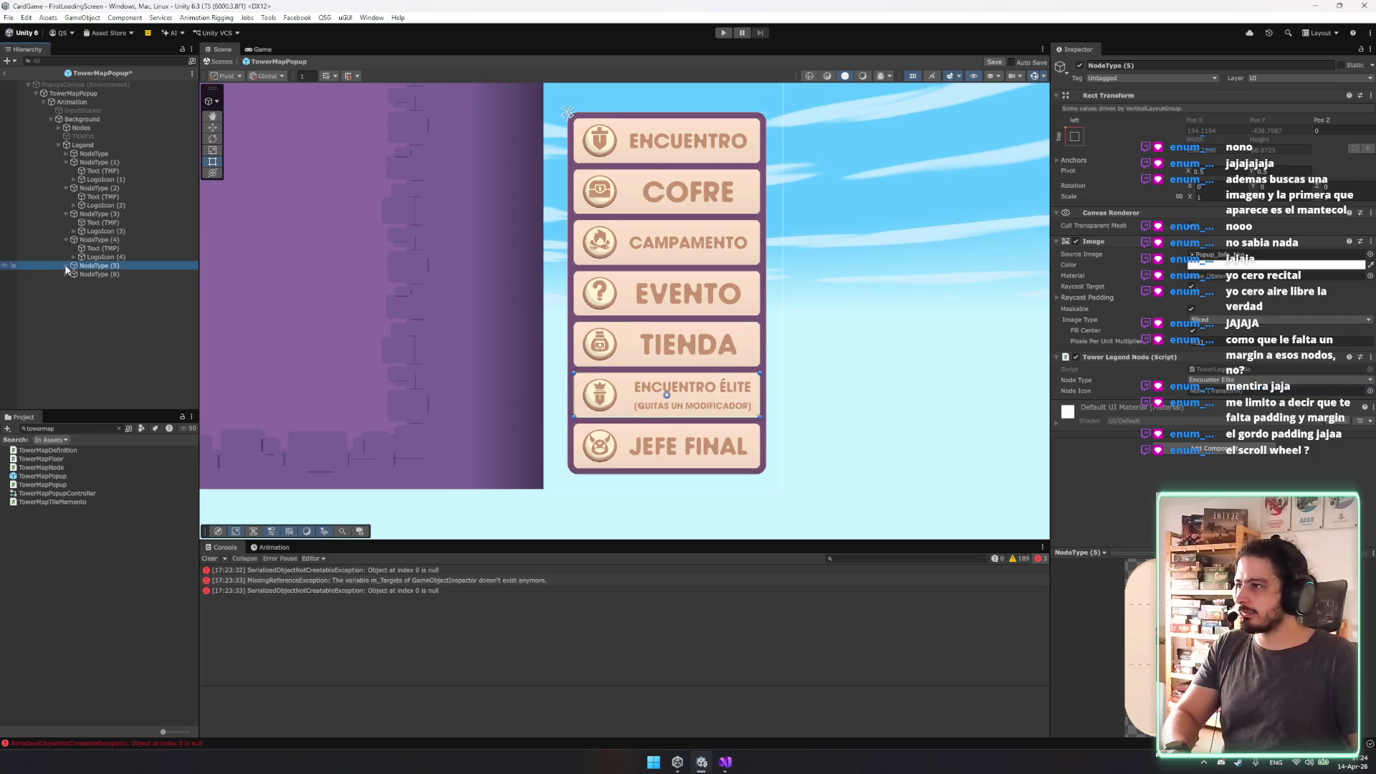
{"action": "left_click_drag", "start_coordinate": [101, 282], "coordinate": [1219, 392]}
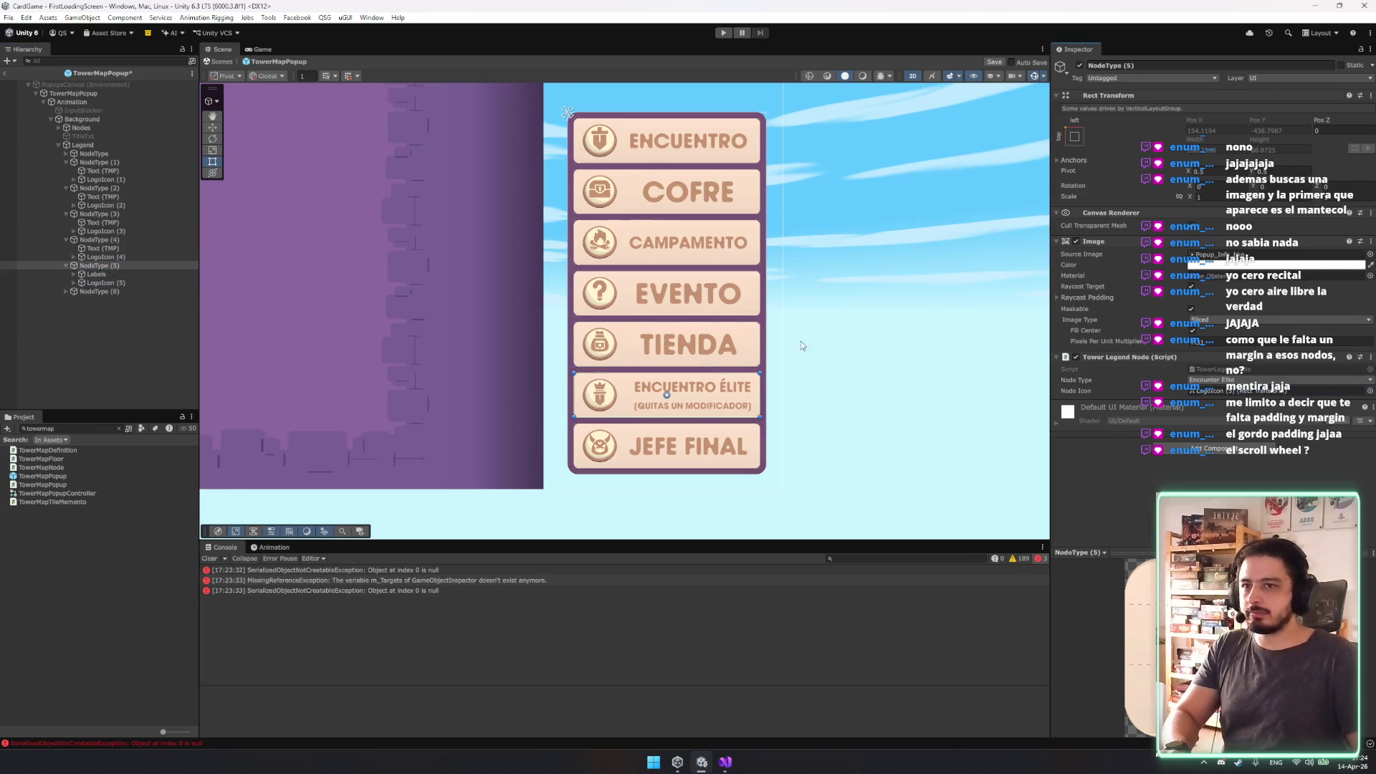
{"action": "left_click", "coordinate": [65, 293]}
{"action": "left_click", "coordinate": [66, 292]}
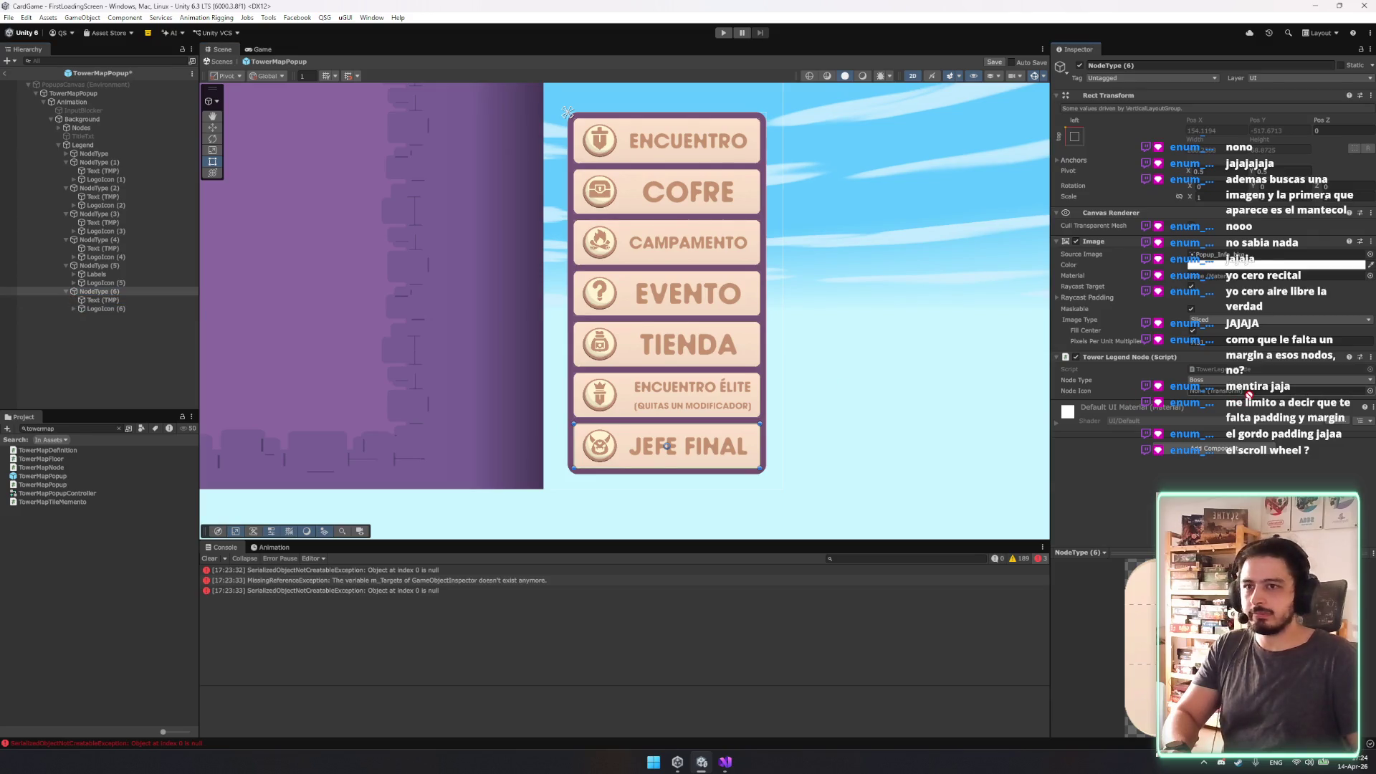
{"action": "mouse_move", "coordinate": [100, 308]}
{"action": "left_mouse_down"}
{"action": "mouse_move", "coordinate": [727, 370]}
{"action": "mouse_move", "coordinate": [1218, 391]}
{"action": "left_mouse_up"}
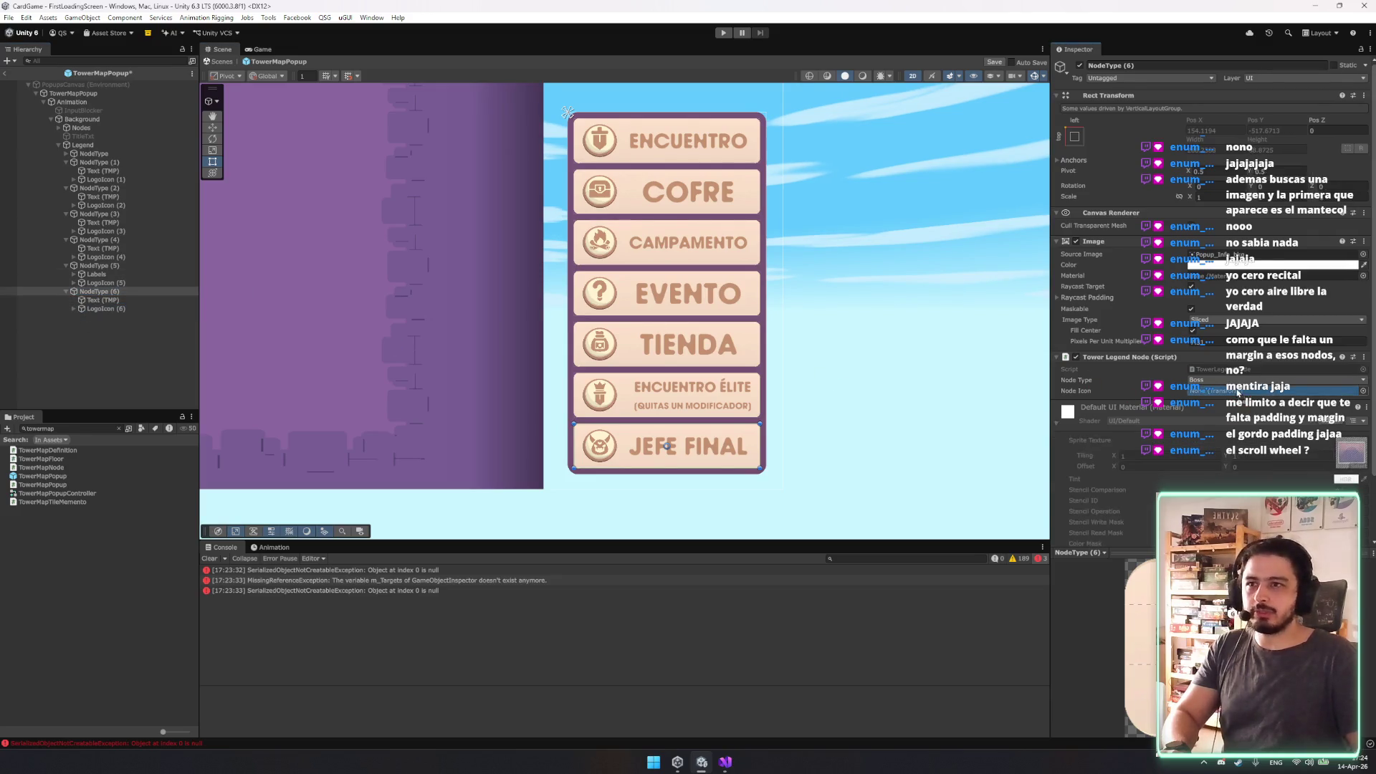
Multi-select every legend label text, from JEFE FINAL to ENCUENTRO plus both ÉLITE labels.
{"action": "left_click", "coordinate": [93, 300]}
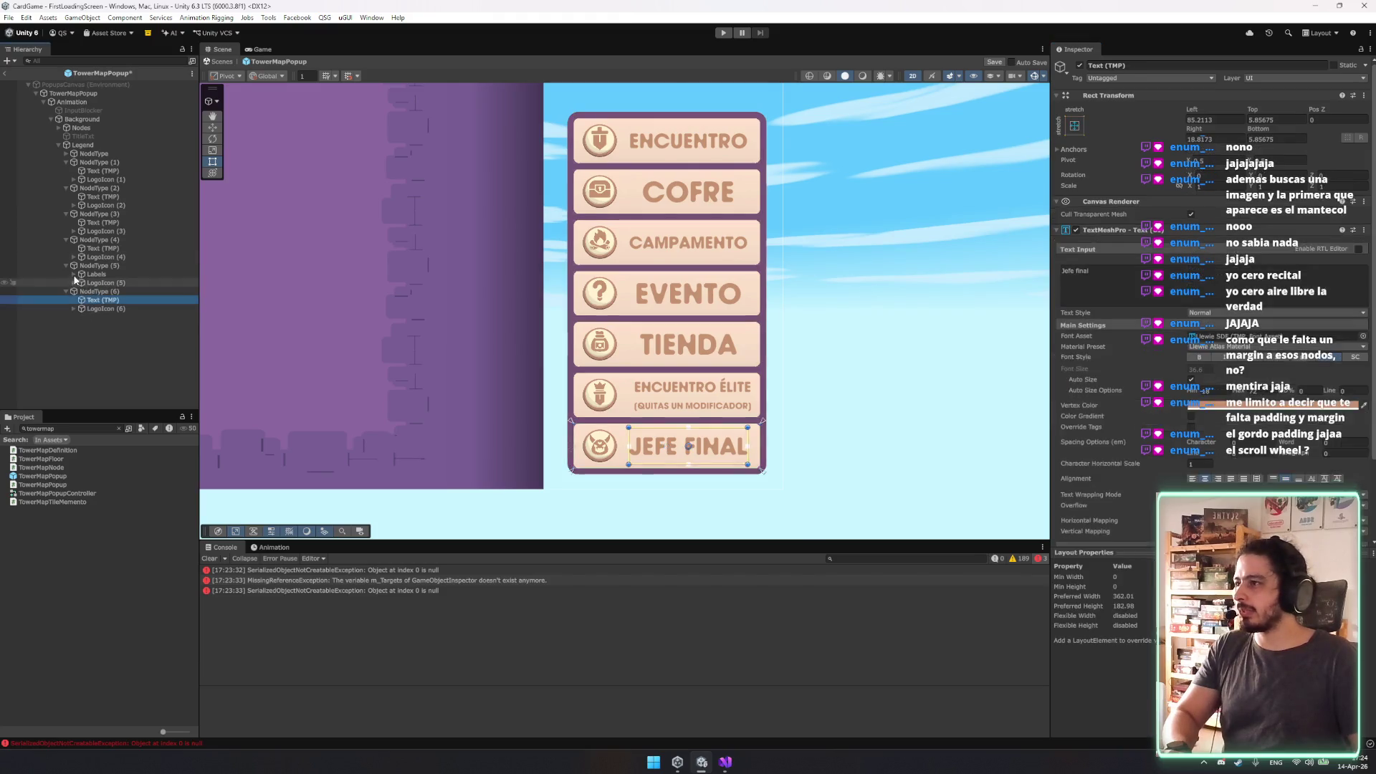
{"action": "left_click", "coordinate": [73, 275]}
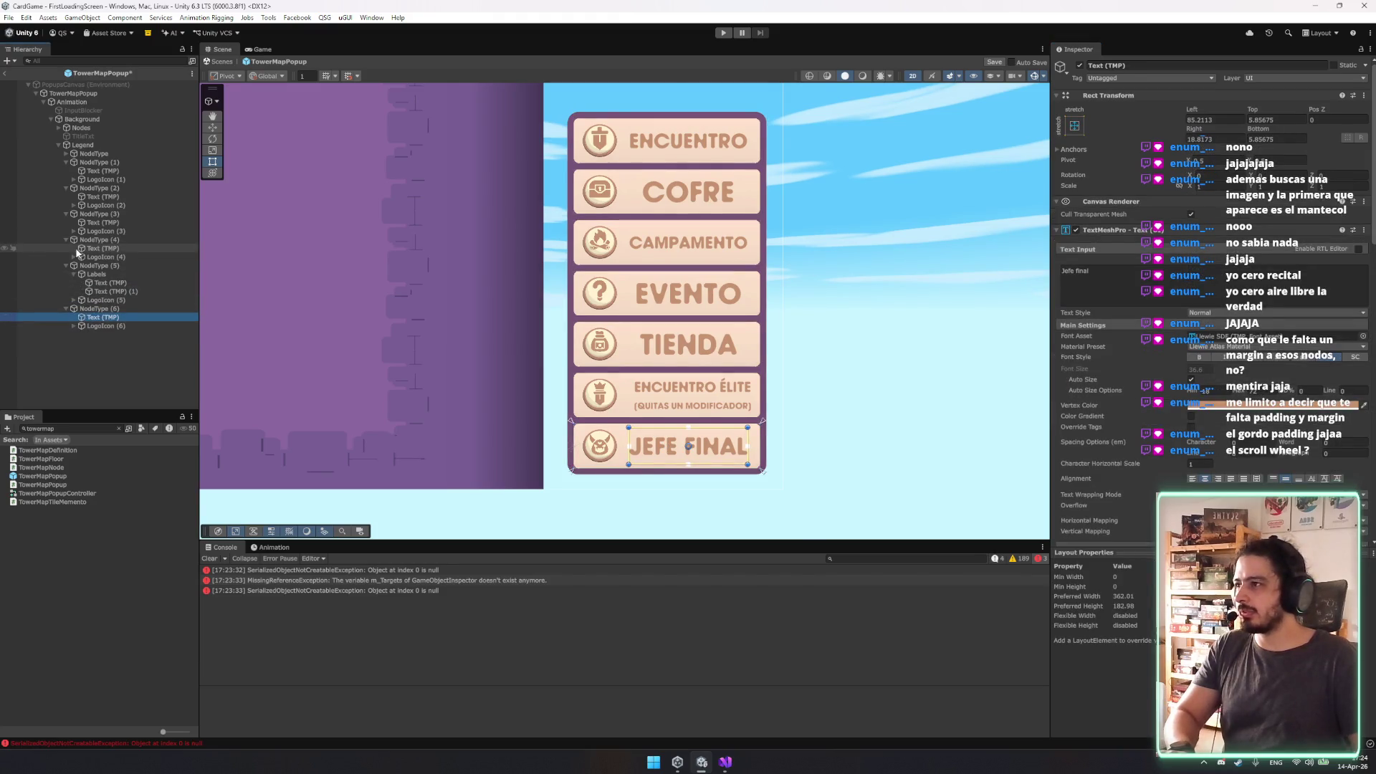
{"action": "left_click", "coordinate": [93, 248], "text": "ctrl"}
{"action": "left_click", "coordinate": [97, 223], "text": "ctrl"}
{"action": "left_click", "coordinate": [100, 197], "text": "ctrl"}
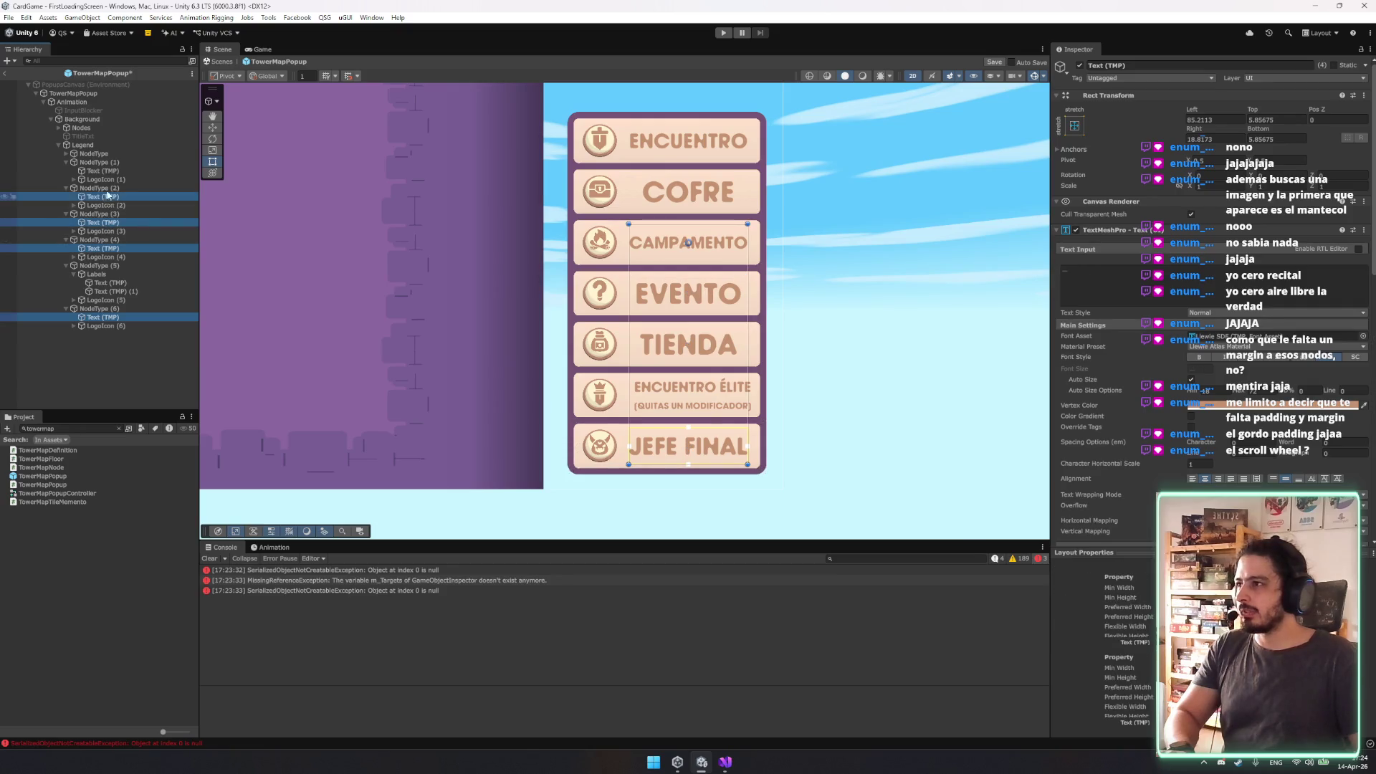
{"action": "left_click", "coordinate": [108, 172], "text": "ctrl"}
{"action": "left_click", "coordinate": [66, 154]}
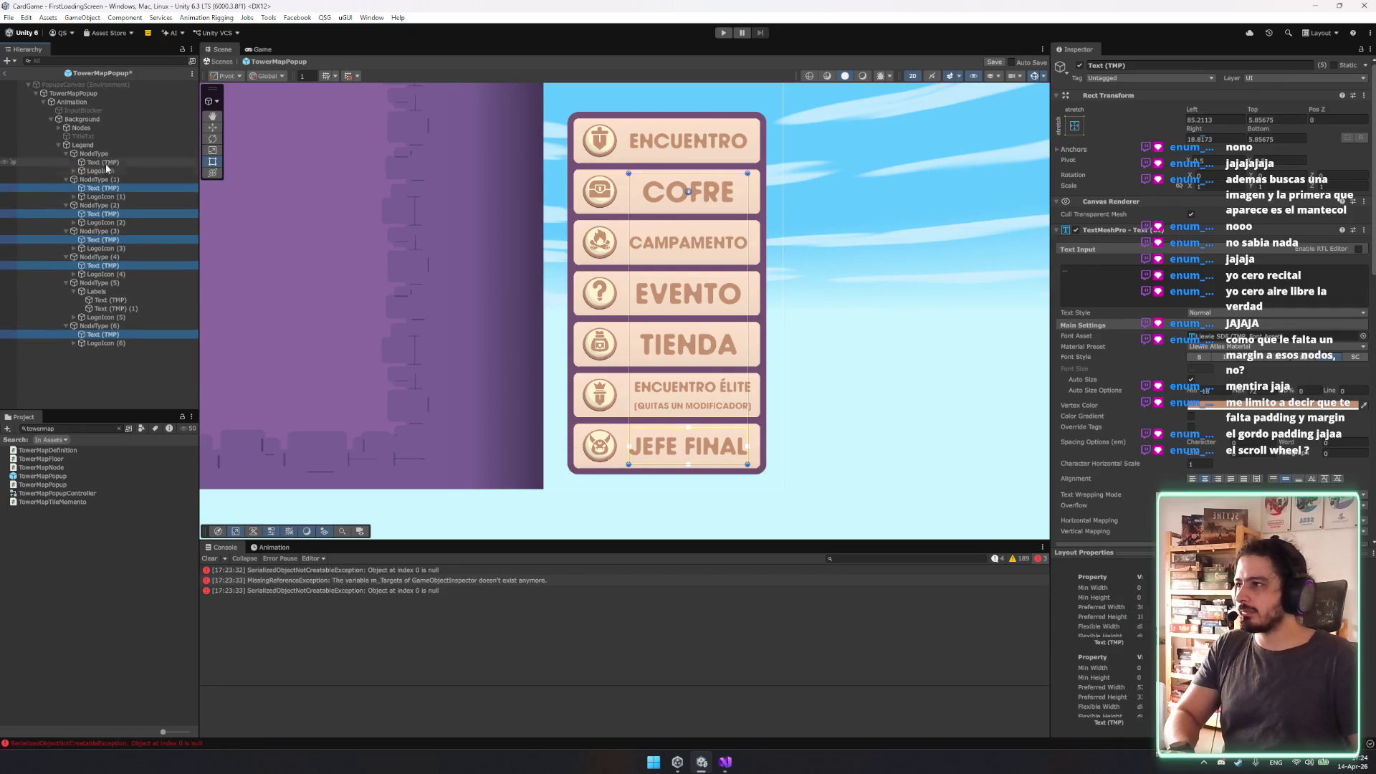
{"action": "left_click", "coordinate": [103, 162], "text": "ctrl"}
{"action": "left_click", "coordinate": [111, 299], "text": "ctrl"}
{"action": "left_click", "coordinate": [116, 308], "text": "ctrl"}
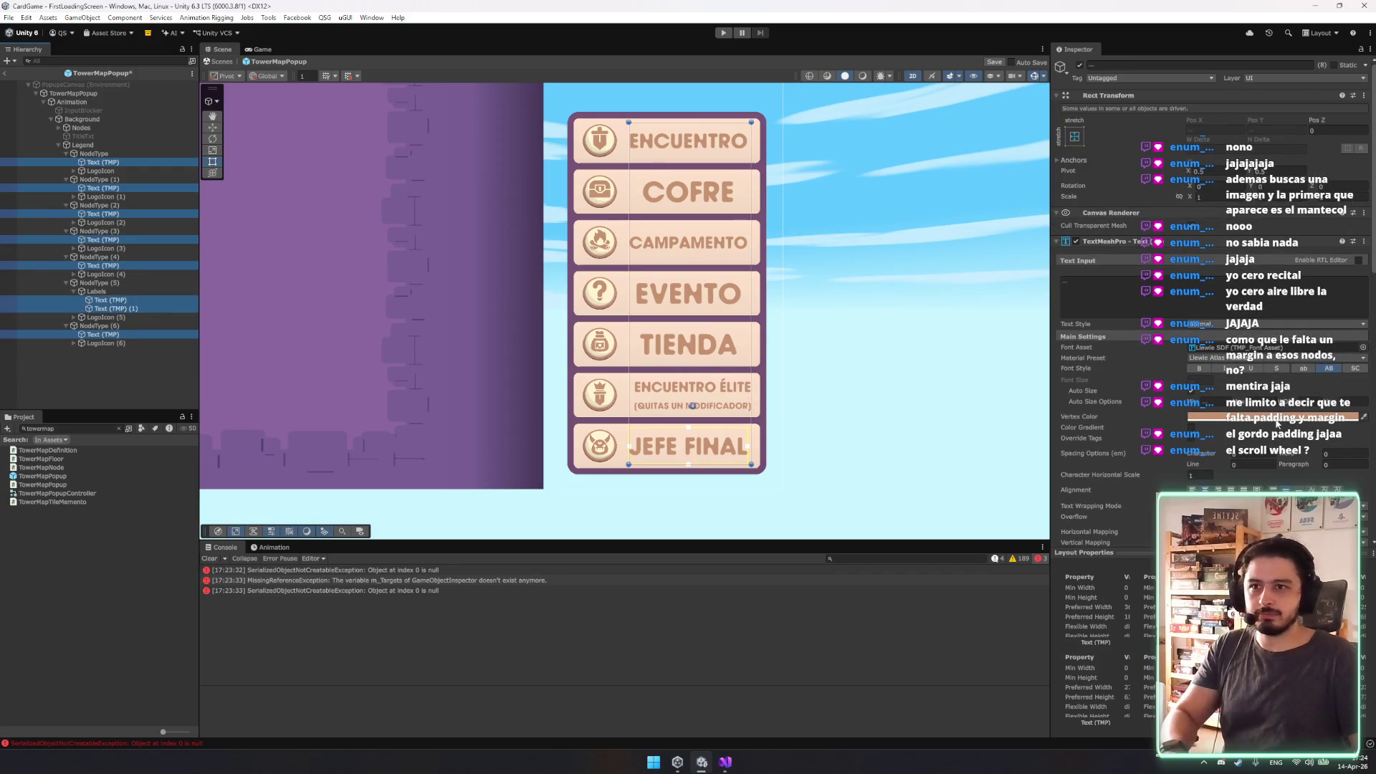
Enable Auto Size on the selected labels and change their font style so subtitles fit.
{"action": "left_click", "coordinate": [1191, 392]}
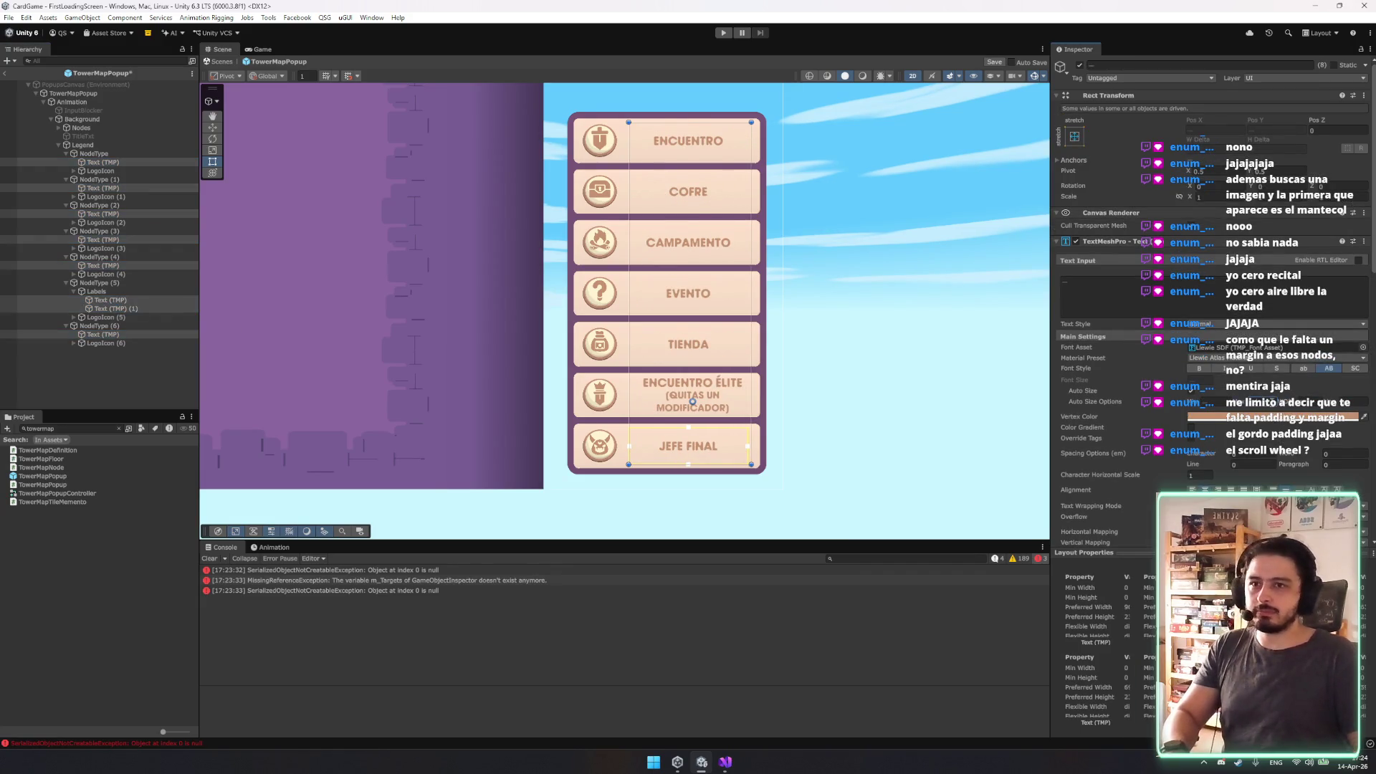
{"action": "left_click", "coordinate": [1328, 374]}
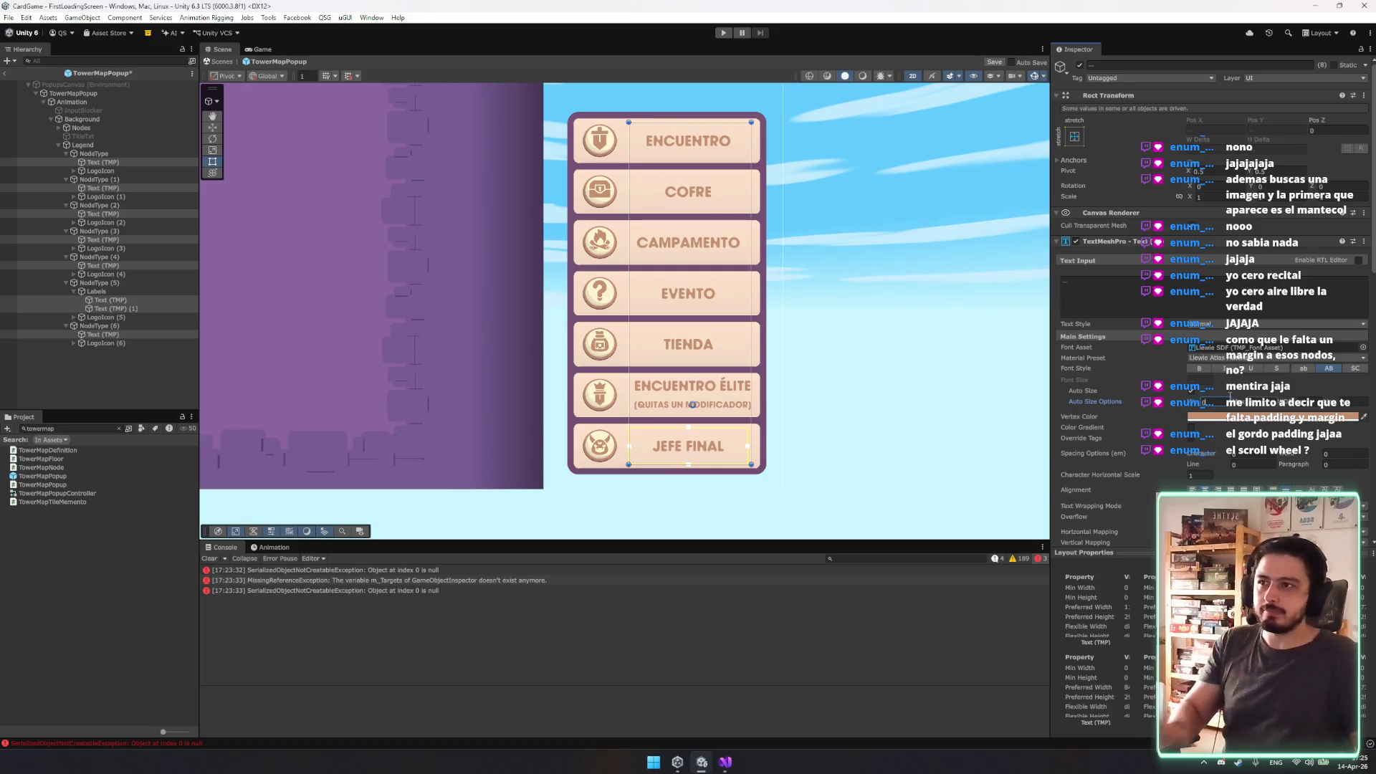
{"action": "left_click", "coordinate": [891, 369]}
Left-align the legend labels, shift their left edge clear of the icons, and save.
{"action": "key", "text": "ctrl+s"}
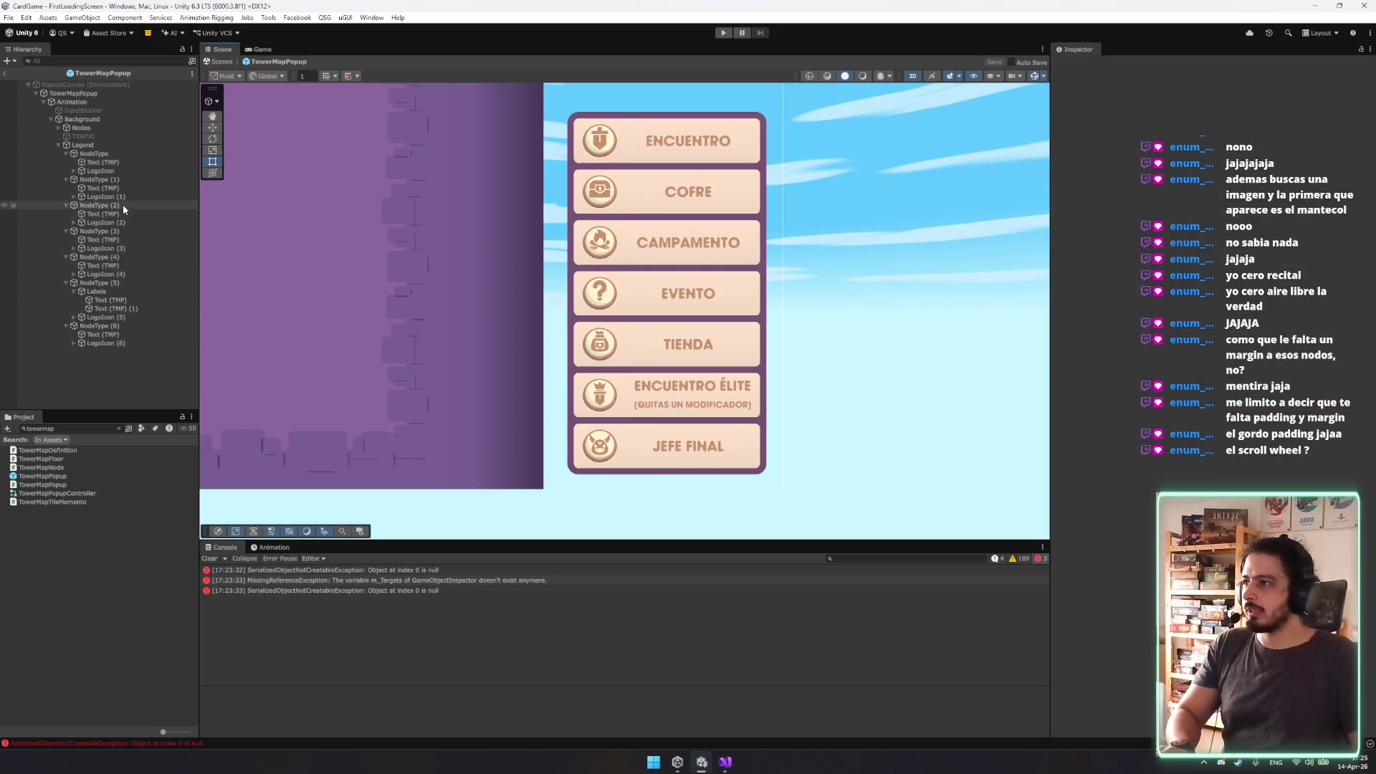
{"action": "key", "text": "ctrl+z"}
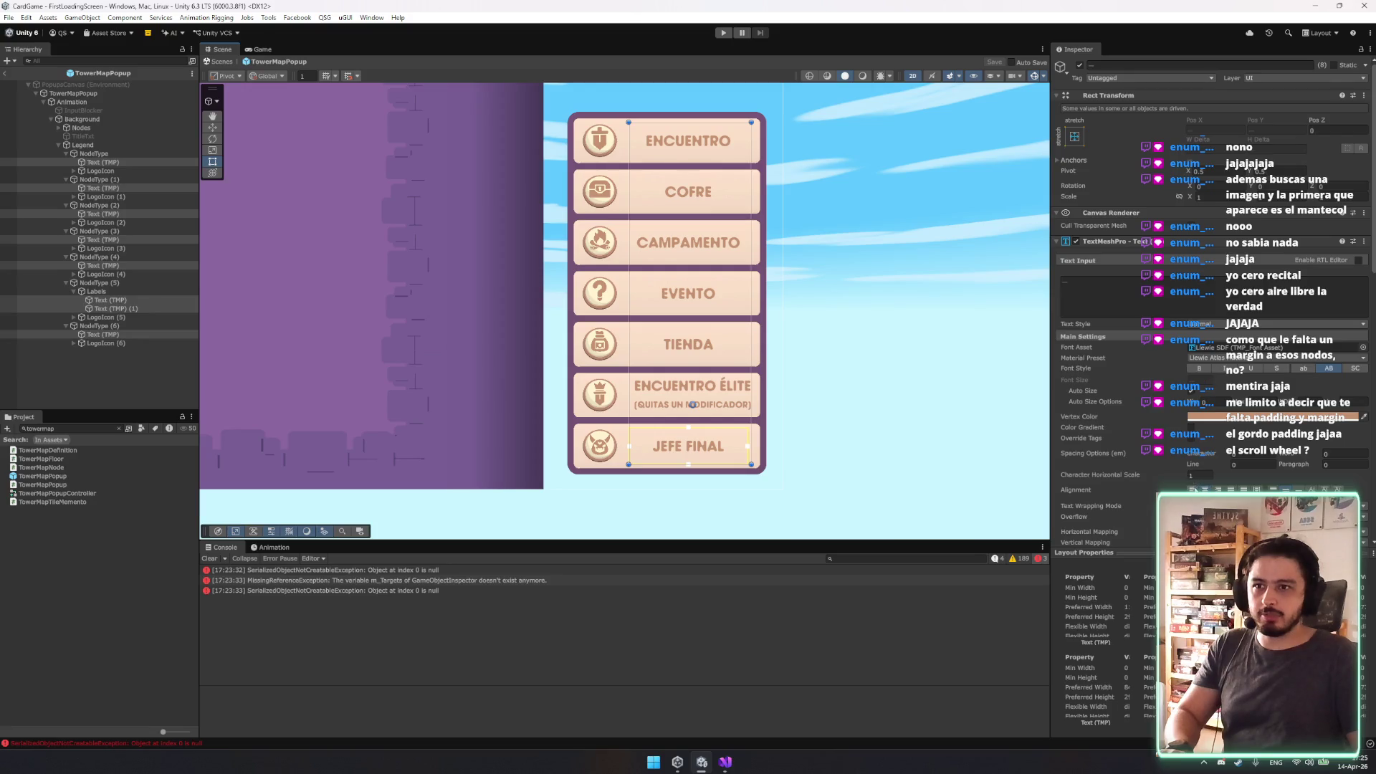
{"action": "left_click", "coordinate": [1193, 489]}
{"action": "scroll", "coordinate": [815, 292], "scroll_direction": "down", "scroll_amount": 2}
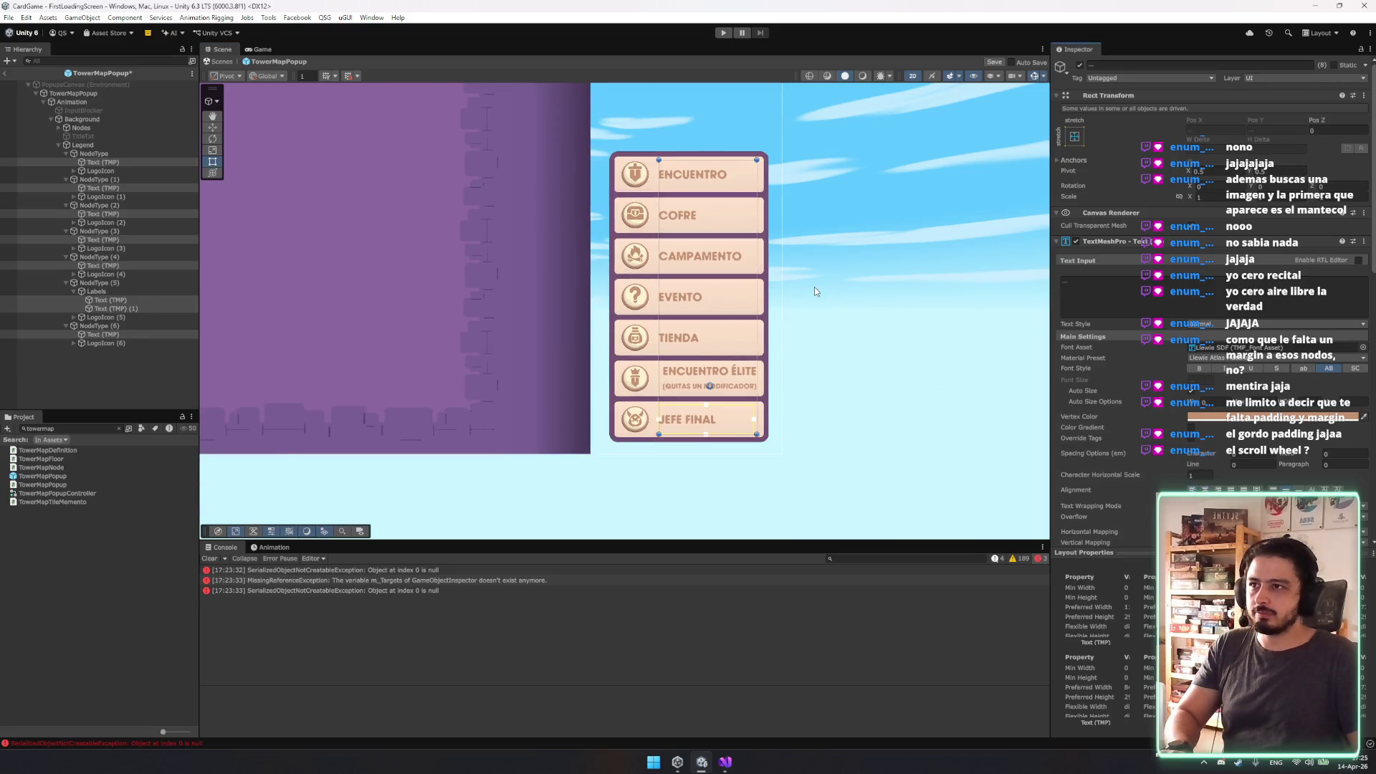
{"action": "left_click_drag", "start_coordinate": [657, 228], "coordinate": [658, 228]}
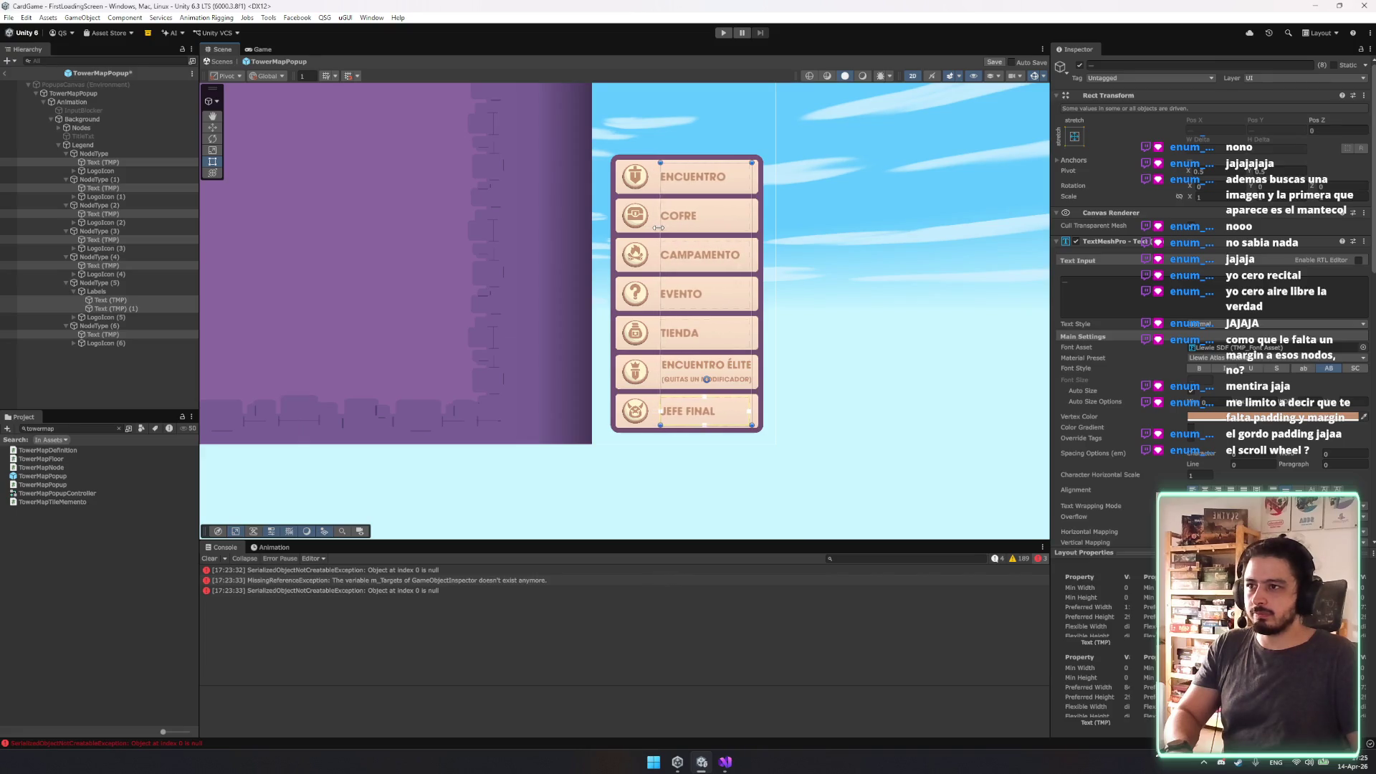
{"action": "left_click", "coordinate": [897, 294]}
{"action": "scroll", "coordinate": [897, 298], "scroll_direction": "down", "scroll_amount": 2}
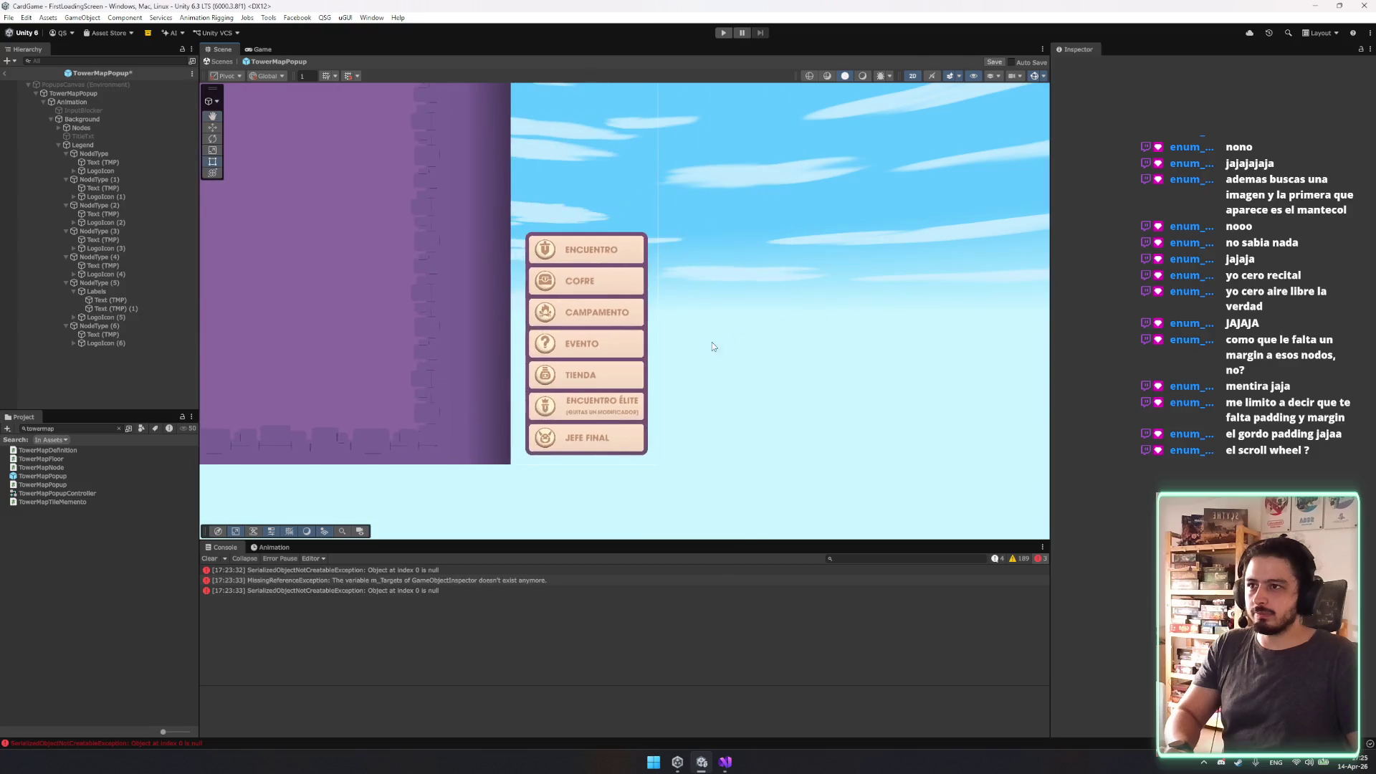
{"action": "key", "text": "ctrl+s"}
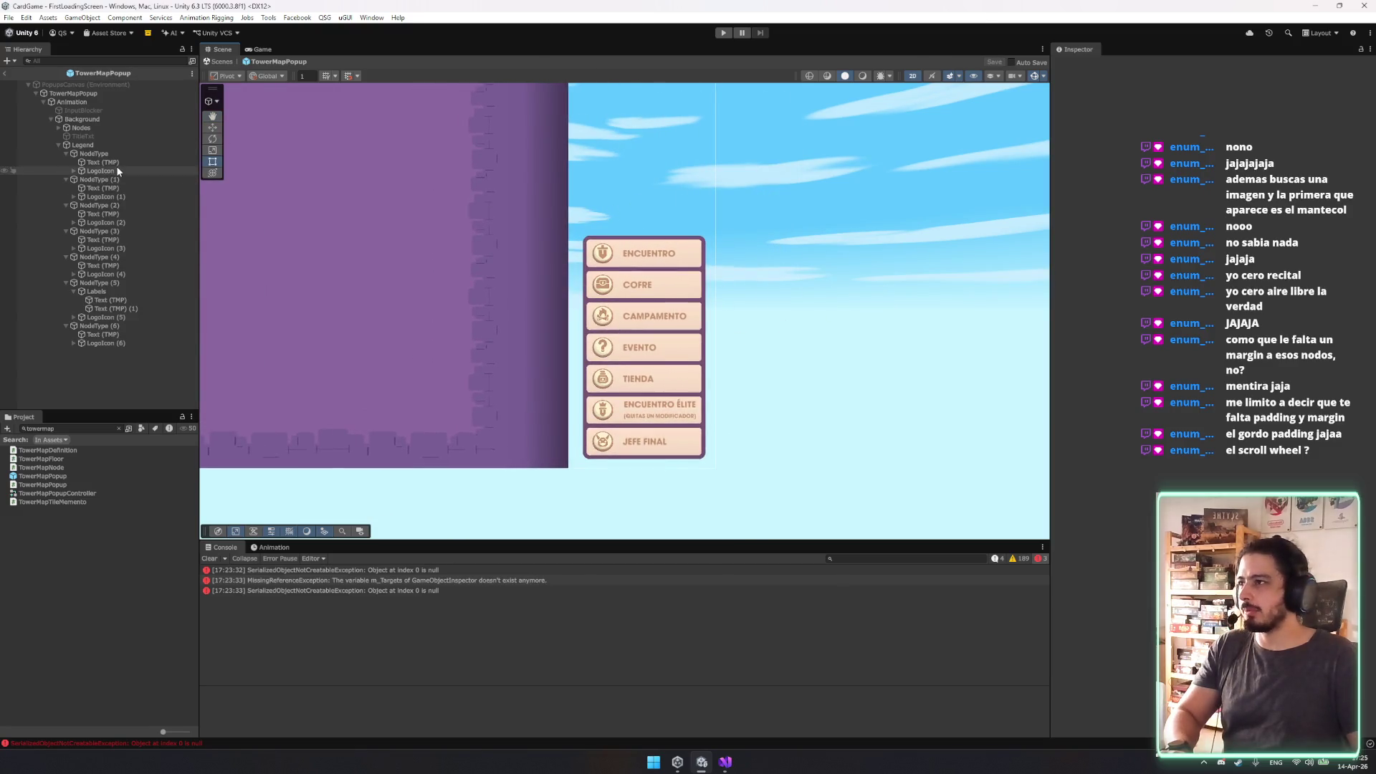
Select all seven legend tiles and raise their Pixels Per Unit Multiplier to thicken borders.
{"action": "left_click", "coordinate": [115, 163]}
{"action": "key", "text": "Left"}
{"action": "key", "text": "Left"}
{"action": "key", "text": "Down"}
{"action": "key", "text": "Left"}
{"action": "key", "text": "Down"}
{"action": "key", "text": "Left"}
{"action": "key", "text": "Down"}
{"action": "key", "text": "Left"}
{"action": "key", "text": "Down"}
{"action": "key", "text": "Left"}
{"action": "key", "text": "Down"}
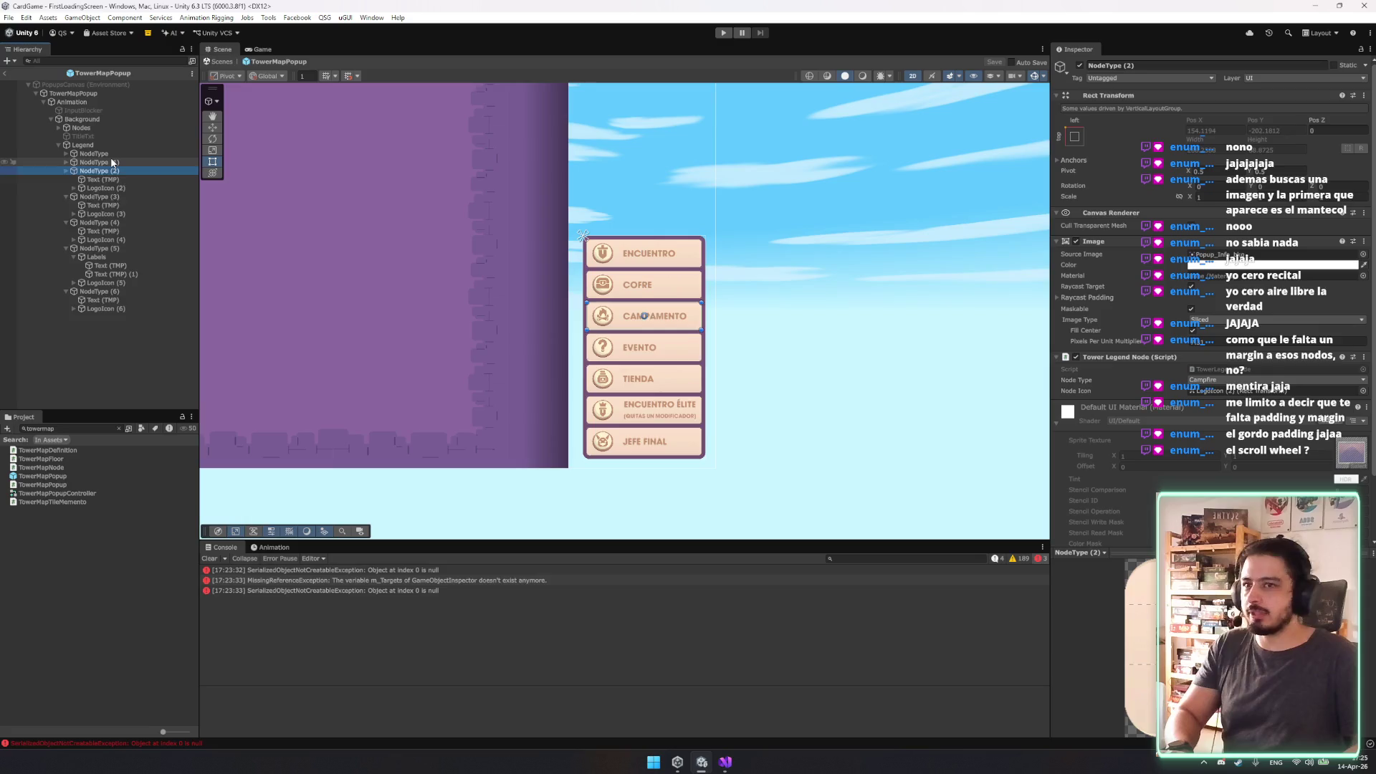
{"action": "key", "text": "Left"}
{"action": "key", "text": "Down"}
{"action": "key", "text": "Left"}
{"action": "key", "text": "shift+Up"}
{"action": "key", "text": "shift+Up"}
{"action": "key", "text": "shift+Up"}
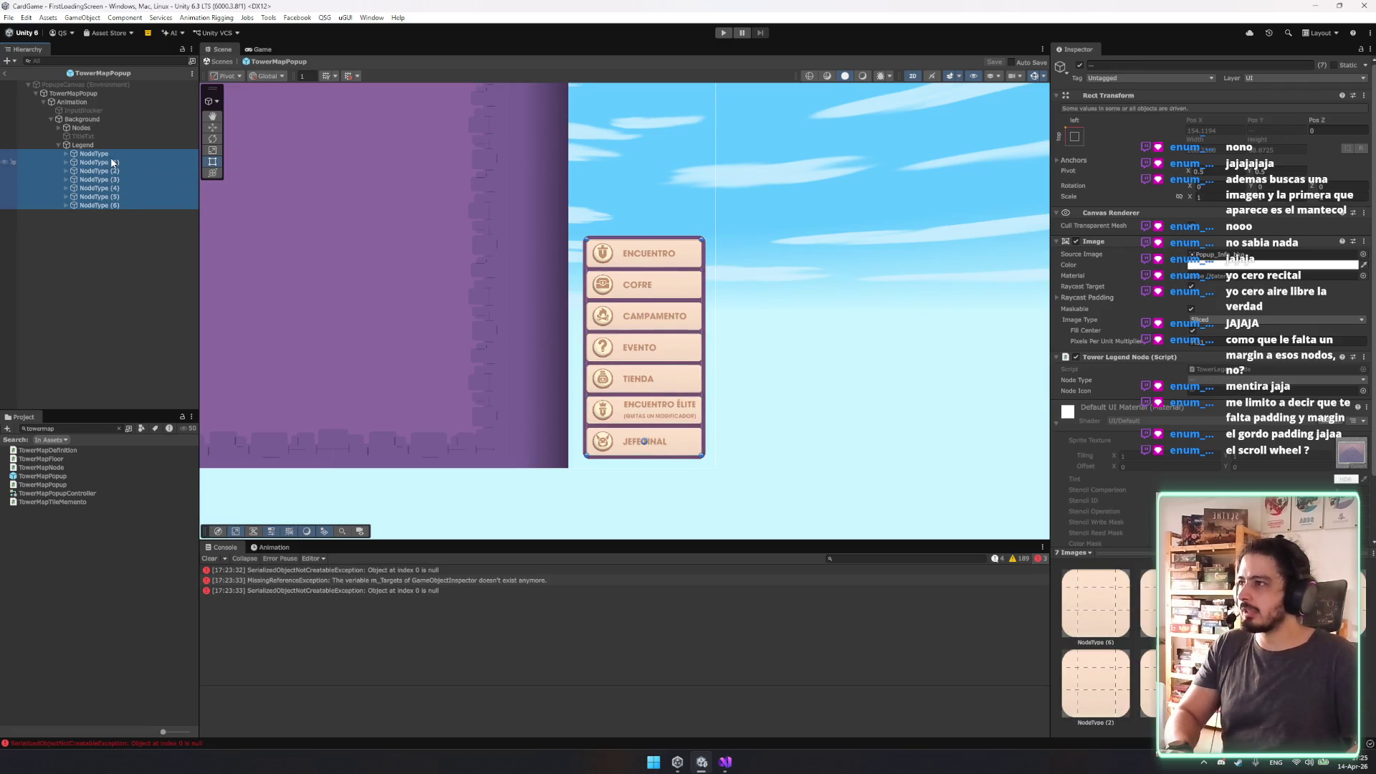
{"action": "left_click", "coordinate": [1215, 343]}
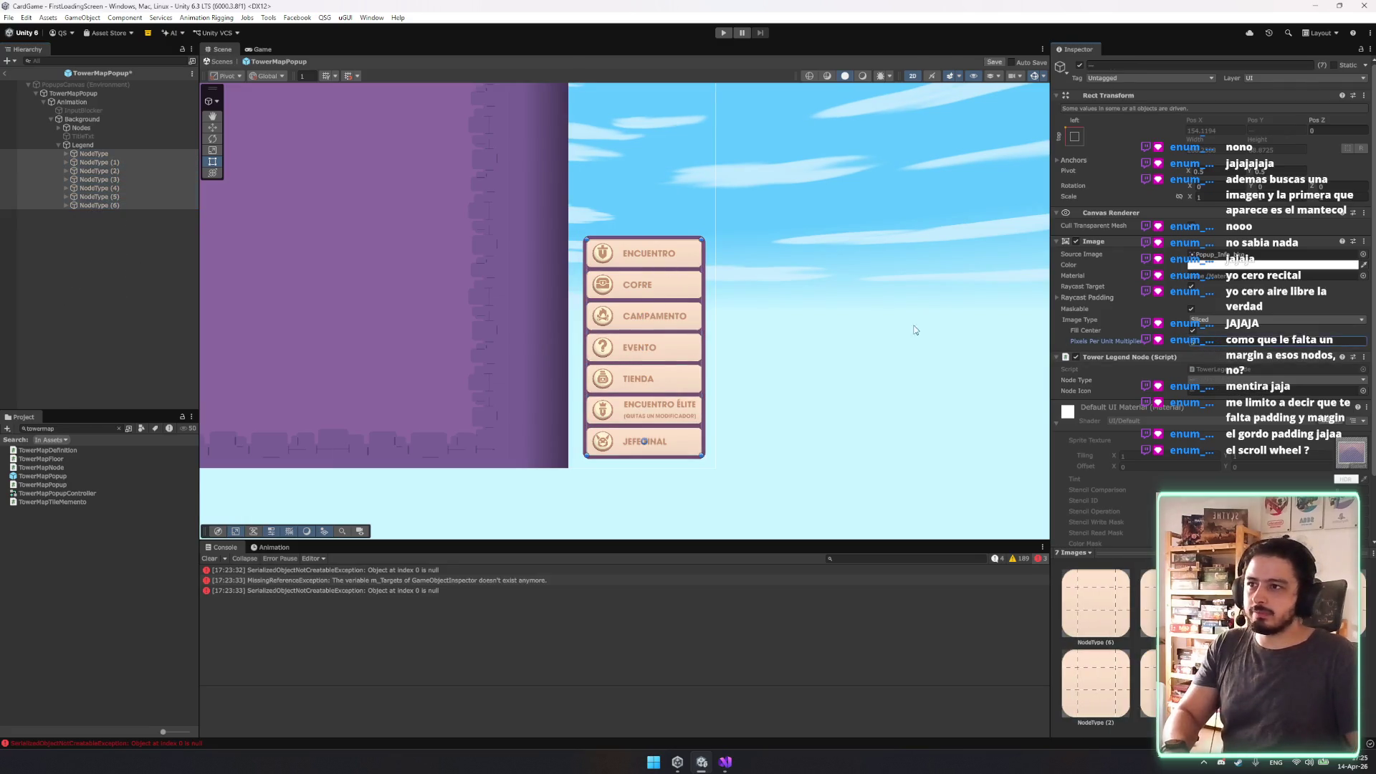
{"action": "scroll", "coordinate": [630, 348], "scroll_direction": "up", "scroll_amount": 5}
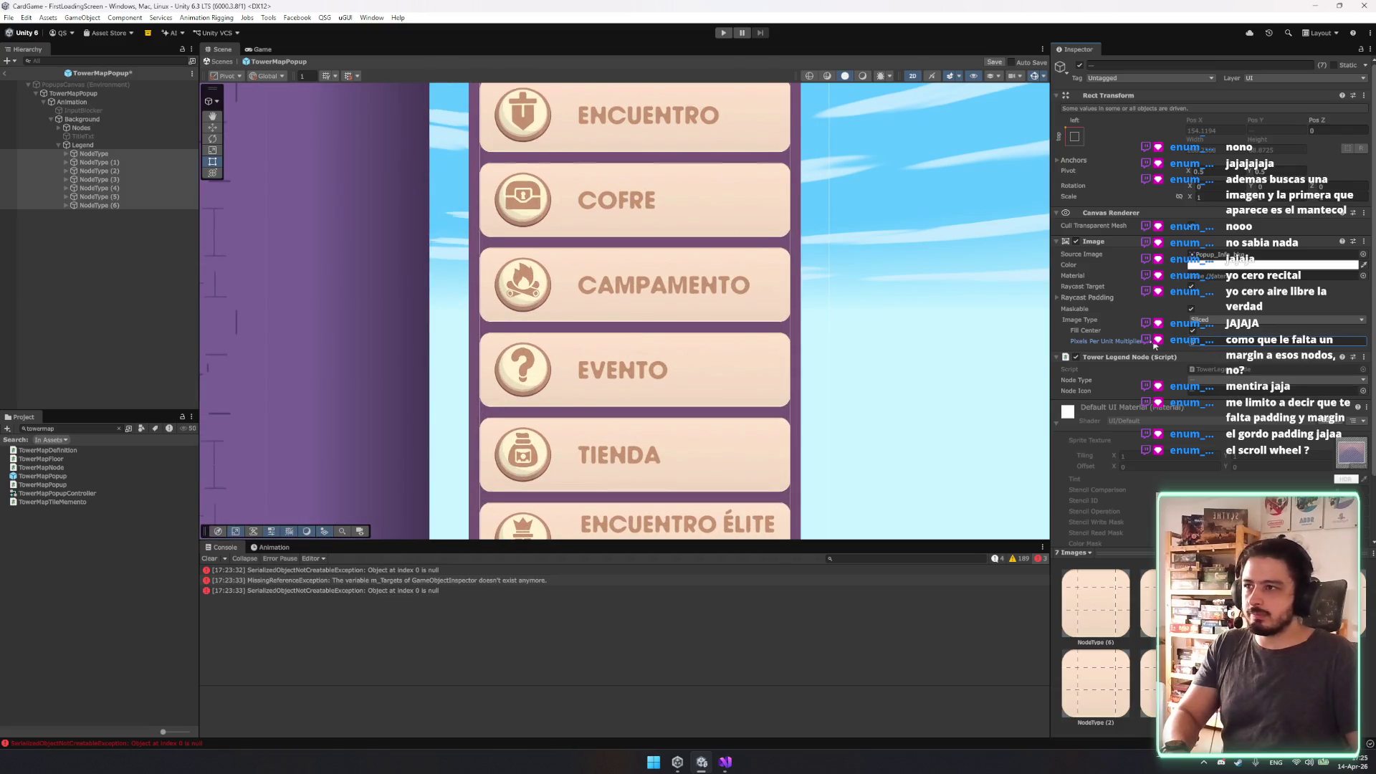
{"action": "left_click_drag", "start_coordinate": [1156, 346], "coordinate": [1172, 348]}
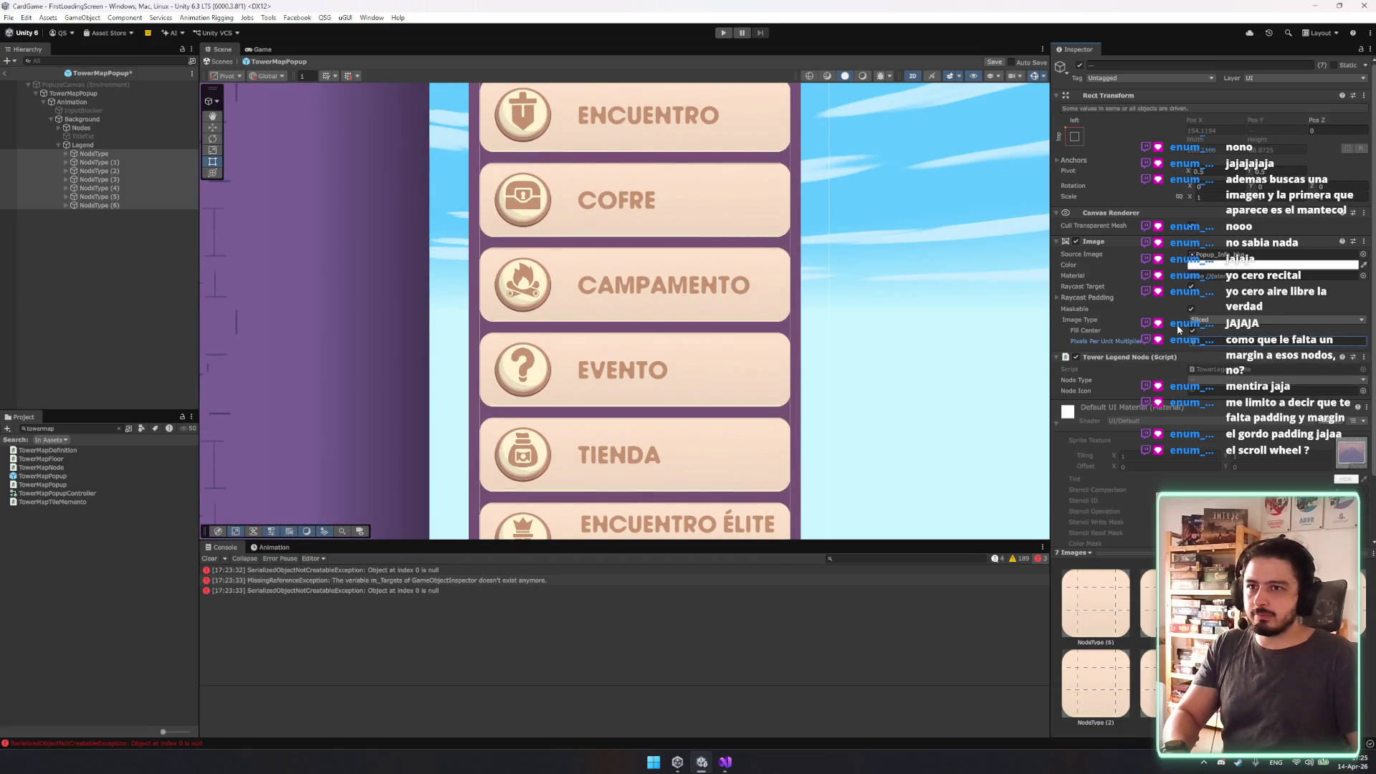
{"action": "scroll", "coordinate": [882, 304], "scroll_direction": "down", "scroll_amount": 4}
{"action": "left_click", "coordinate": [882, 304]}
Adjust the Legend panel width, save the prefab, and return to the FirstLoadingScreen scene.
{"action": "scroll", "coordinate": [882, 304], "scroll_direction": "down", "scroll_amount": 2}
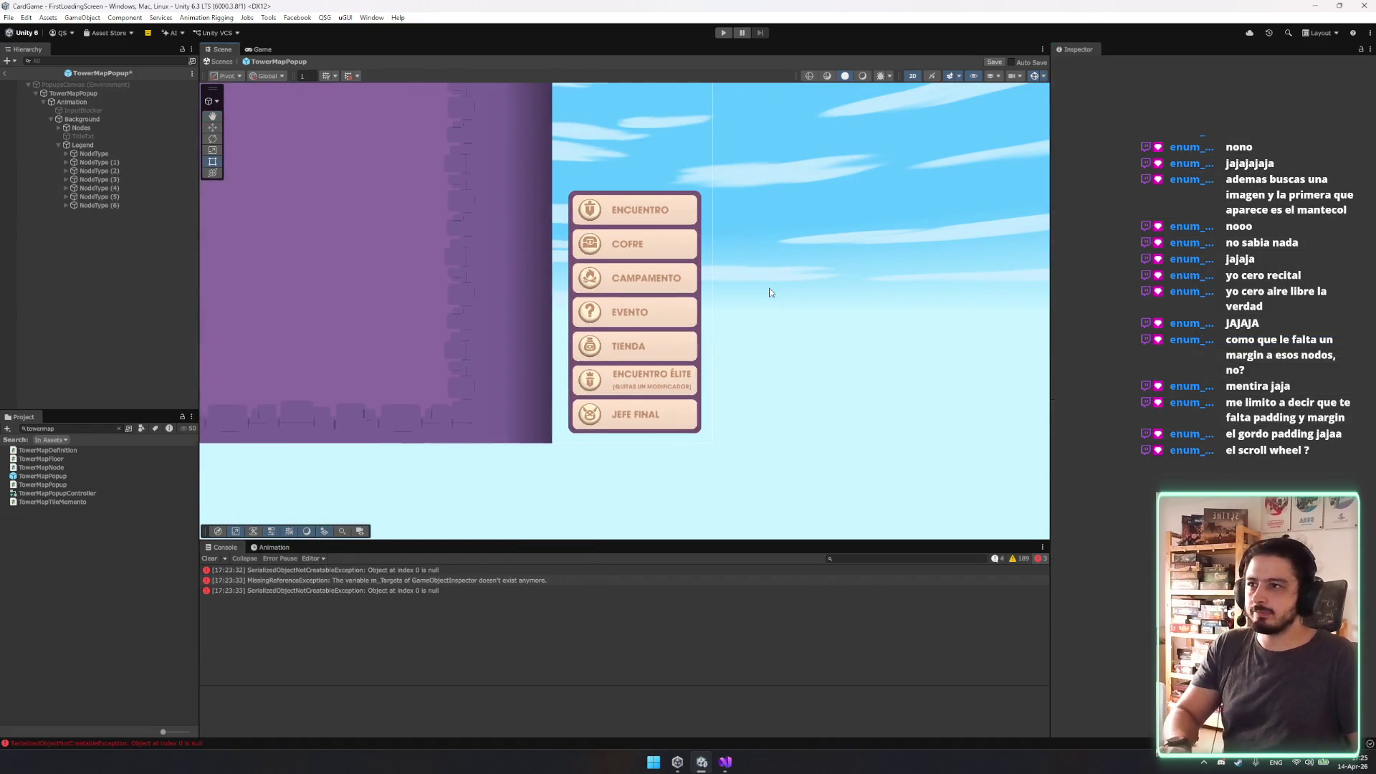
{"action": "left_click", "coordinate": [85, 145]}
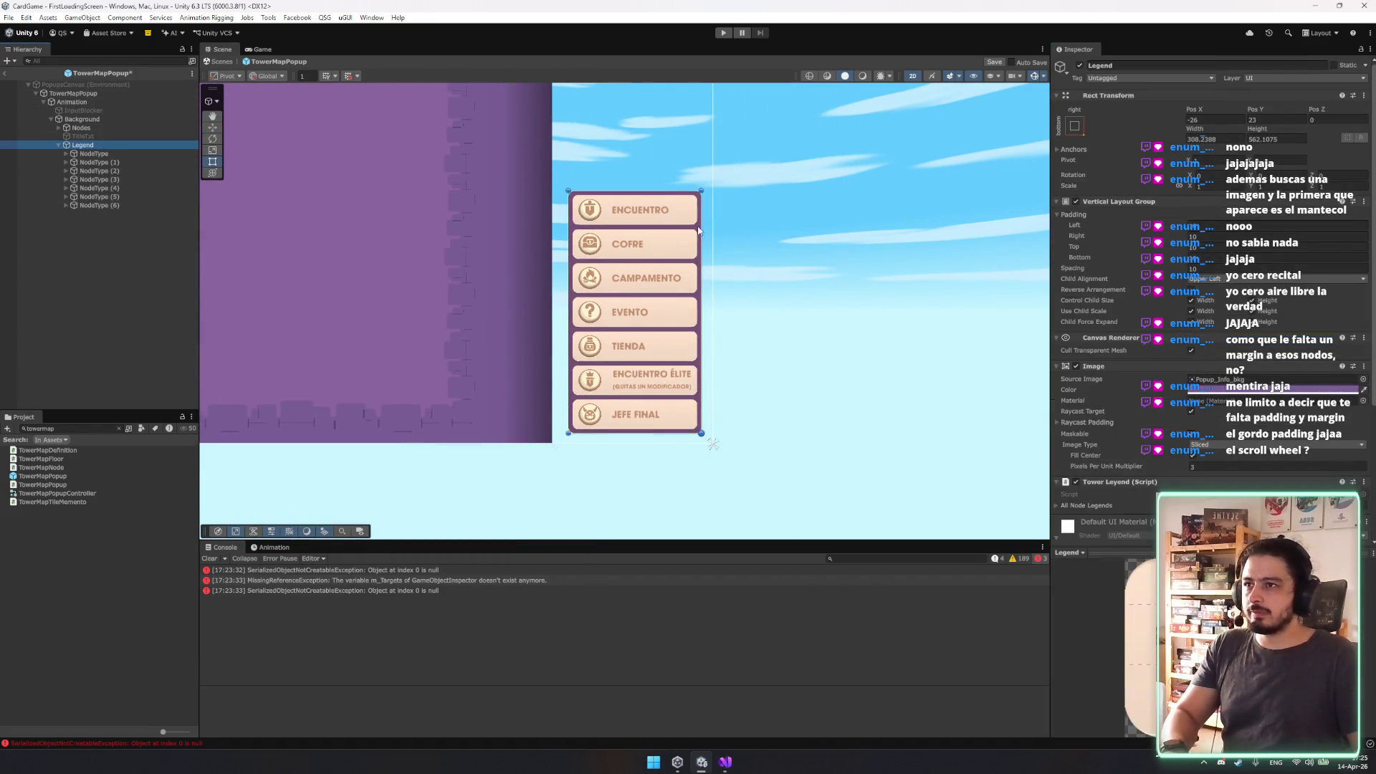
{"action": "left_click_drag", "start_coordinate": [694, 227], "coordinate": [638, 225]}
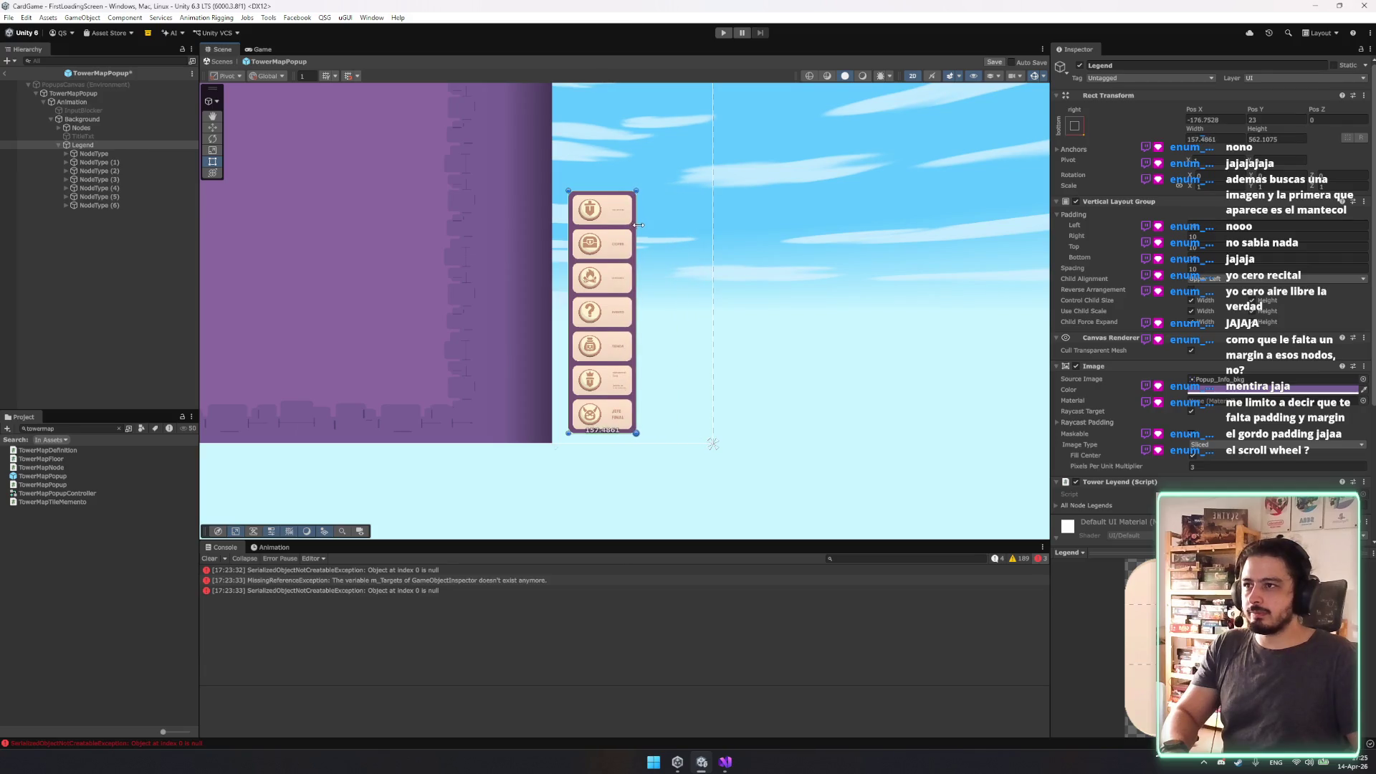
{"action": "left_click_drag", "start_coordinate": [637, 312], "coordinate": [701, 312]}
{"action": "scroll", "coordinate": [815, 316], "scroll_direction": "down", "scroll_amount": 2}
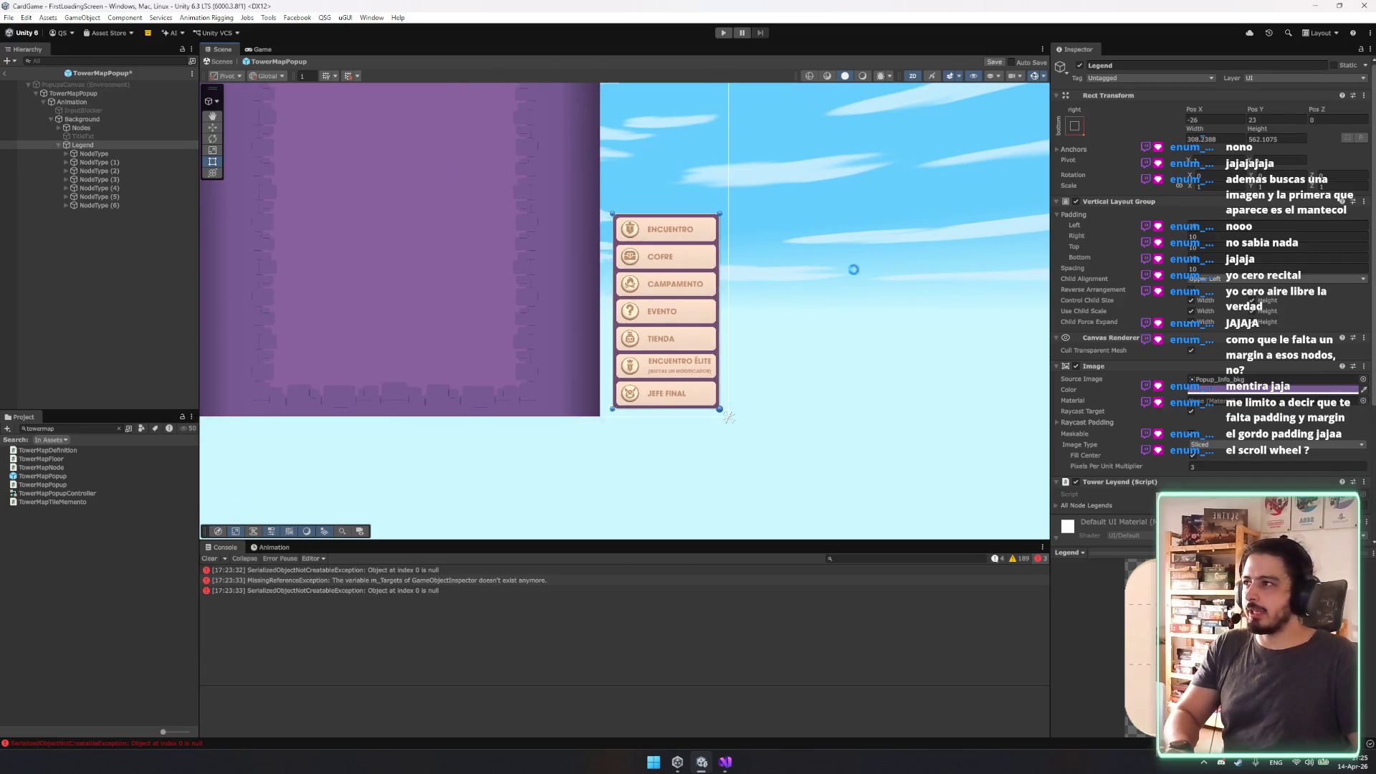
{"action": "key", "text": "ctrl+s"}
{"action": "left_click", "coordinate": [215, 62]}
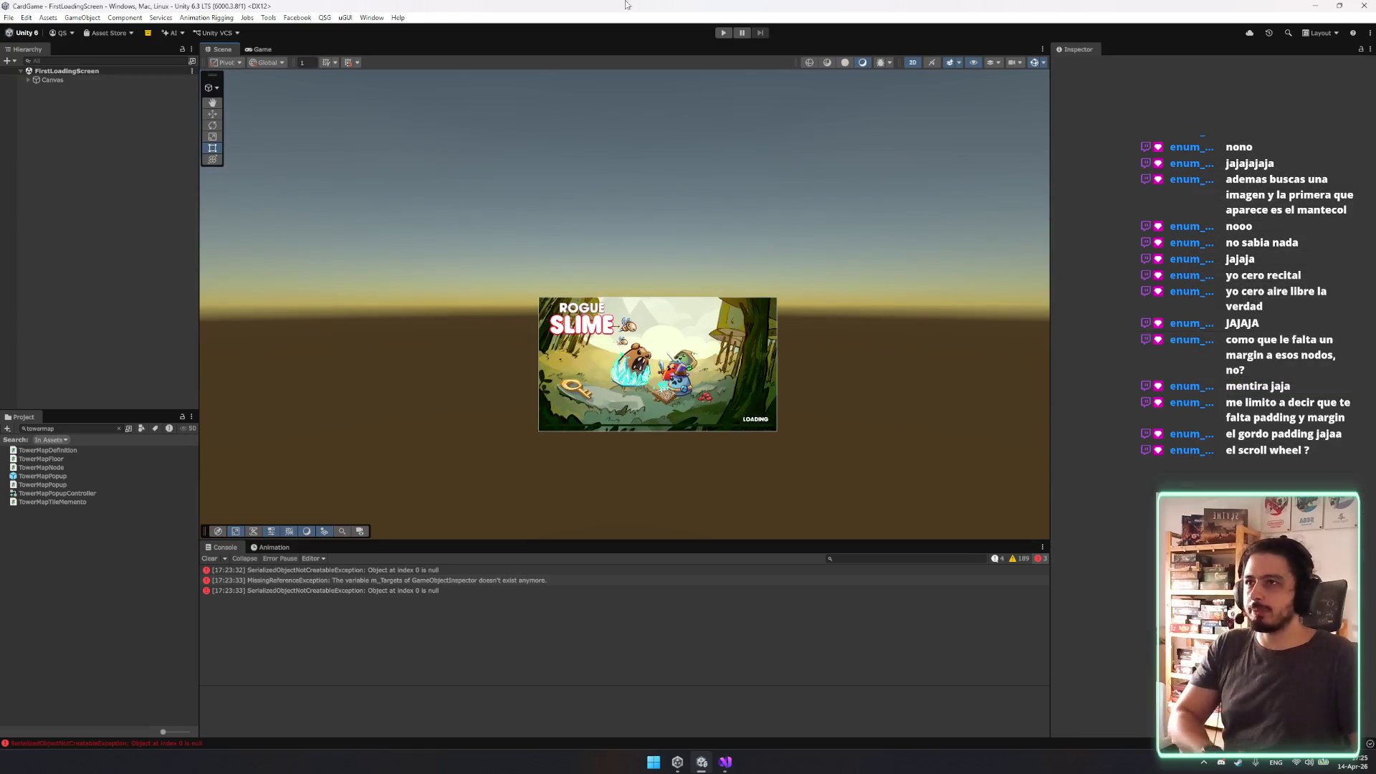
Enter play mode, start from the main menu, enter Eastern Bastion, and open the tower map.
{"action": "left_click", "coordinate": [724, 32]}
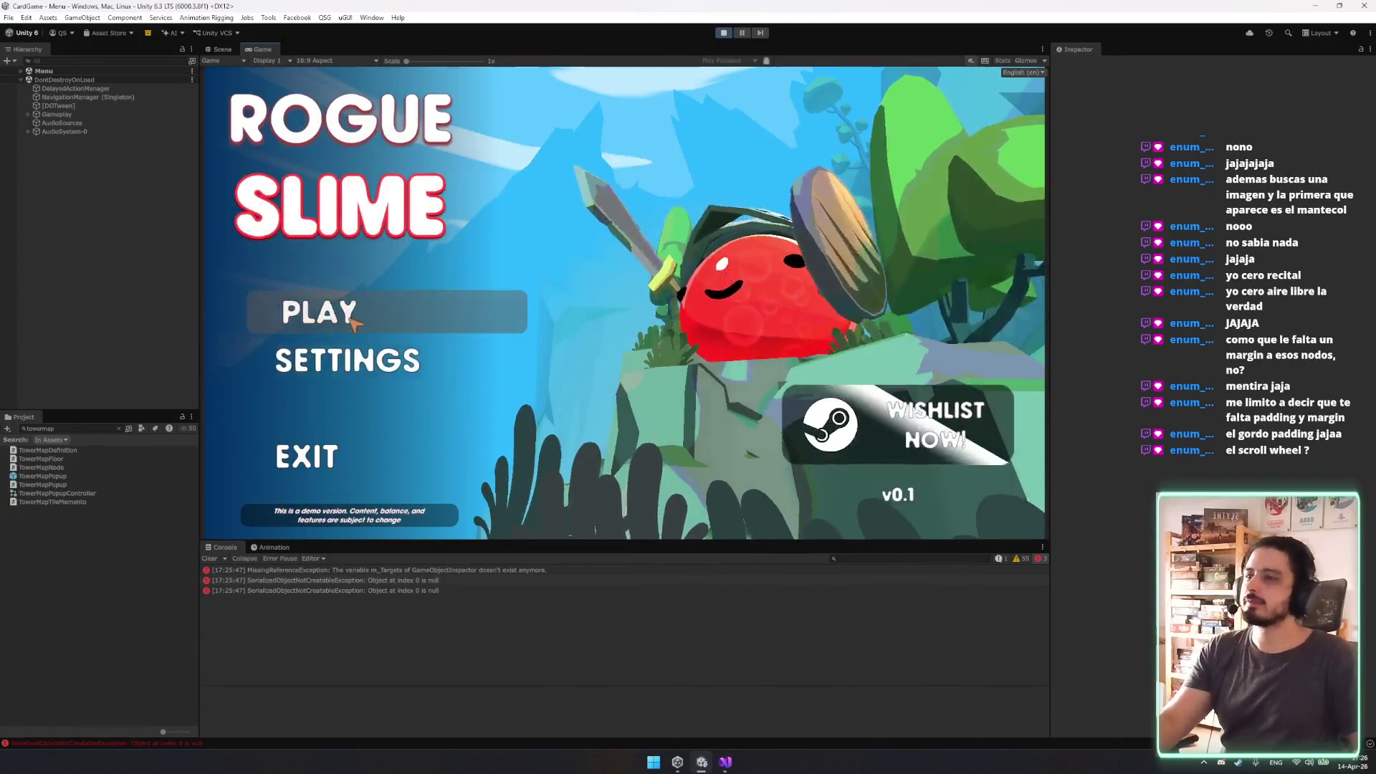
{"action": "left_click", "coordinate": [347, 313]}
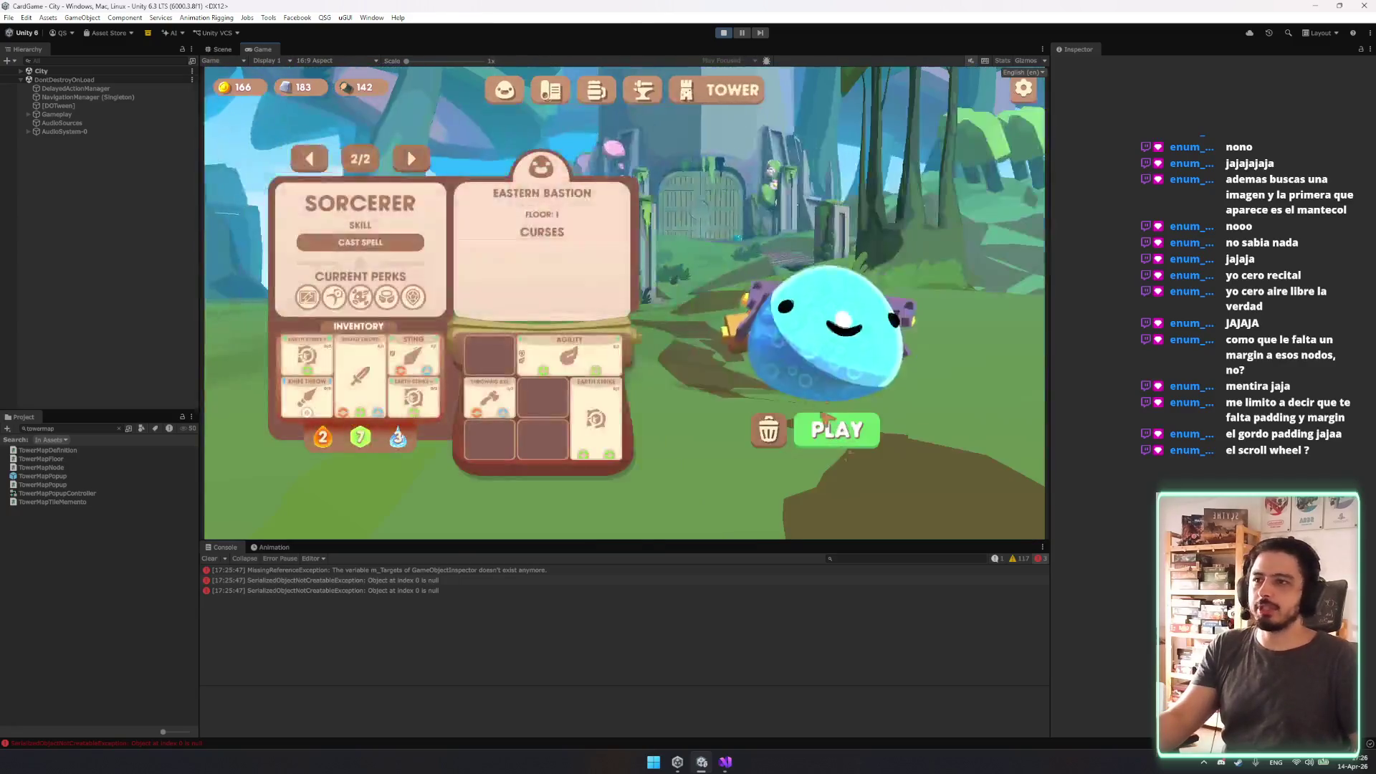
{"action": "left_click", "coordinate": [826, 419]}
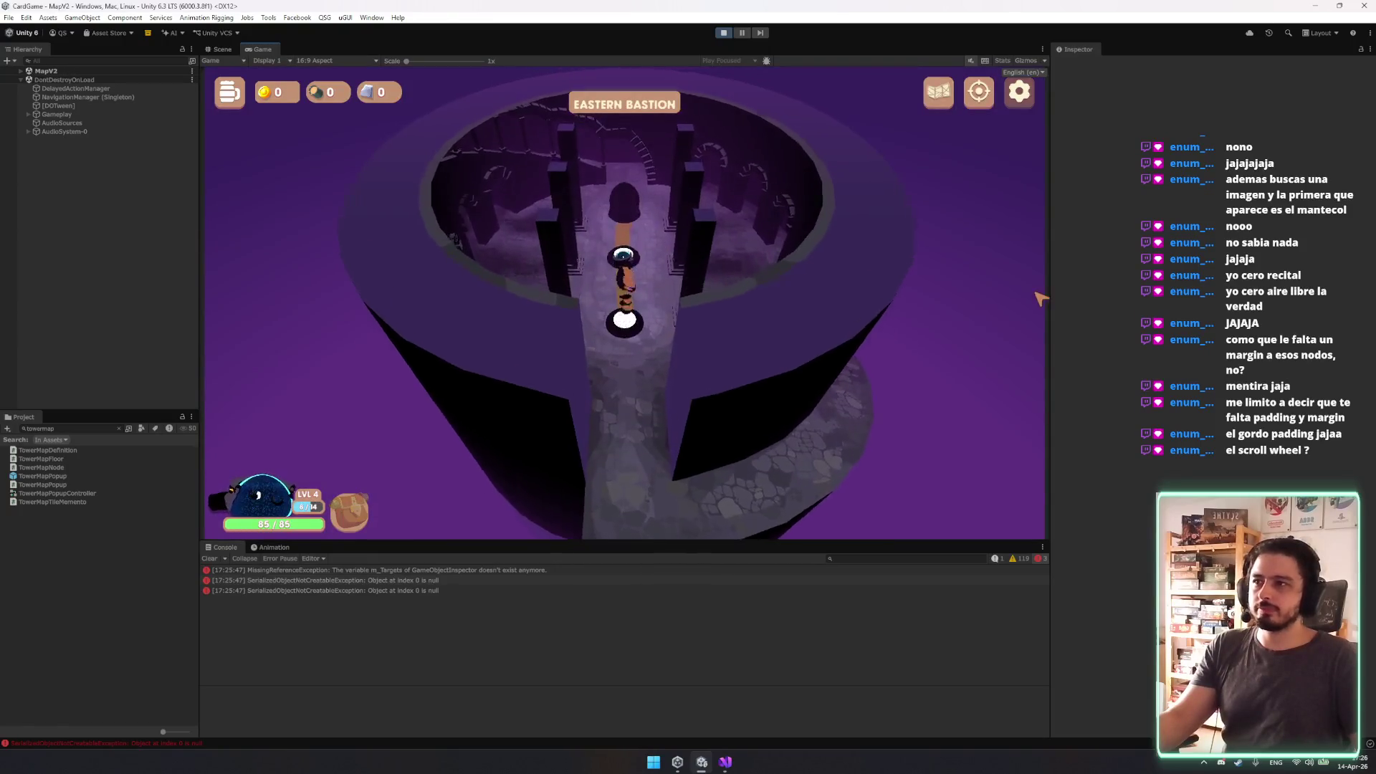
{"action": "scroll", "coordinate": [888, 381], "scroll_direction": "up", "scroll_amount": 3}
{"action": "left_click", "coordinate": [939, 91]}
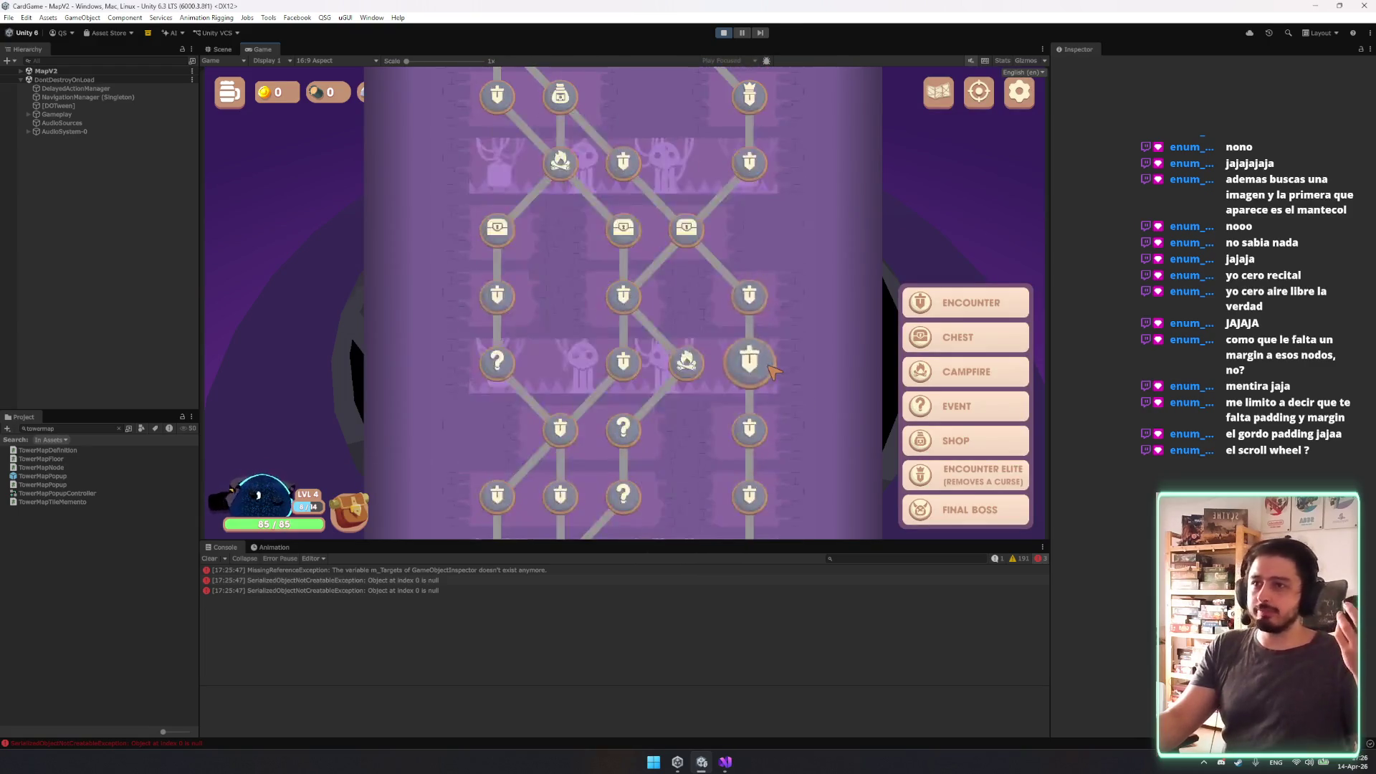
Scroll the tower map with the mouse wheel up to the final boss, then go to Visual Studio.
{"action": "scroll", "coordinate": [774, 371], "scroll_direction": "up", "scroll_amount": 3}
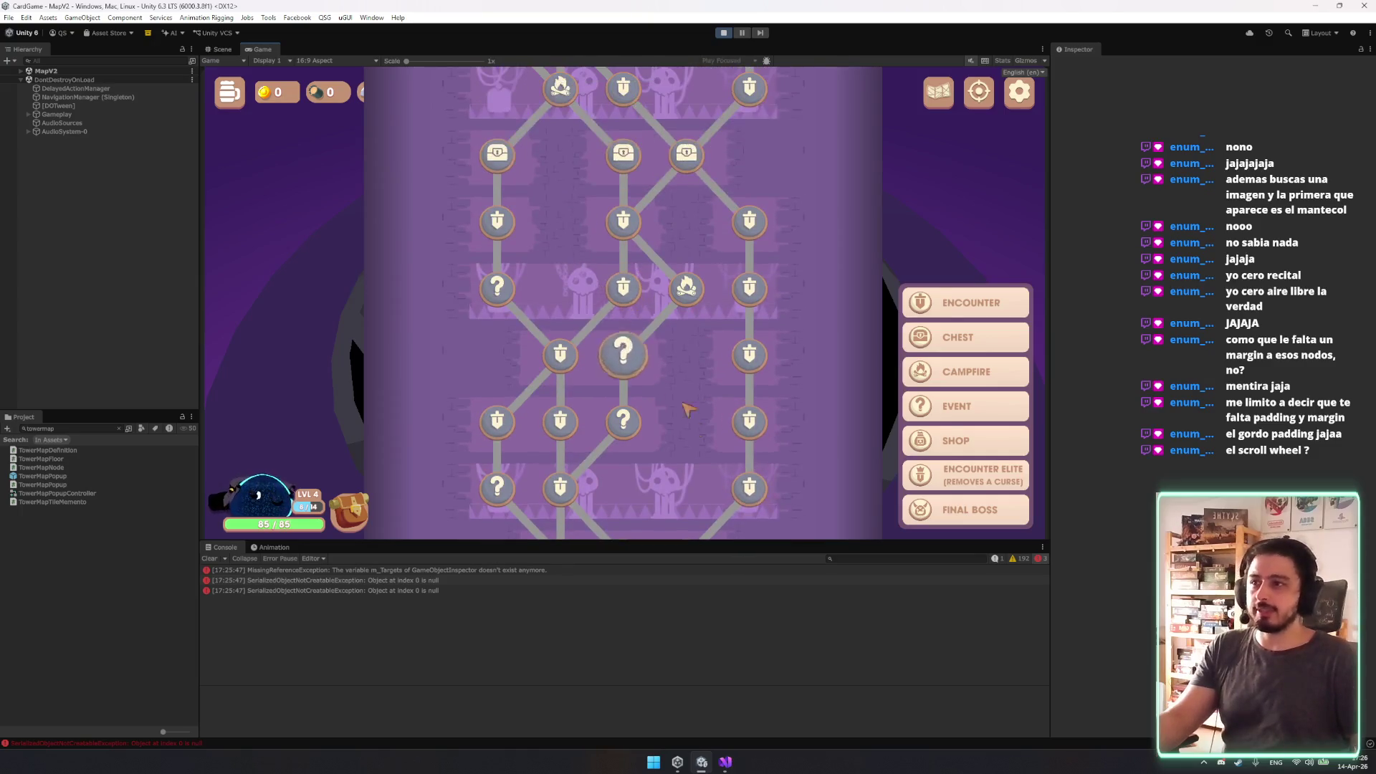
{"action": "scroll", "coordinate": [656, 362], "scroll_direction": "down", "scroll_amount": 3}
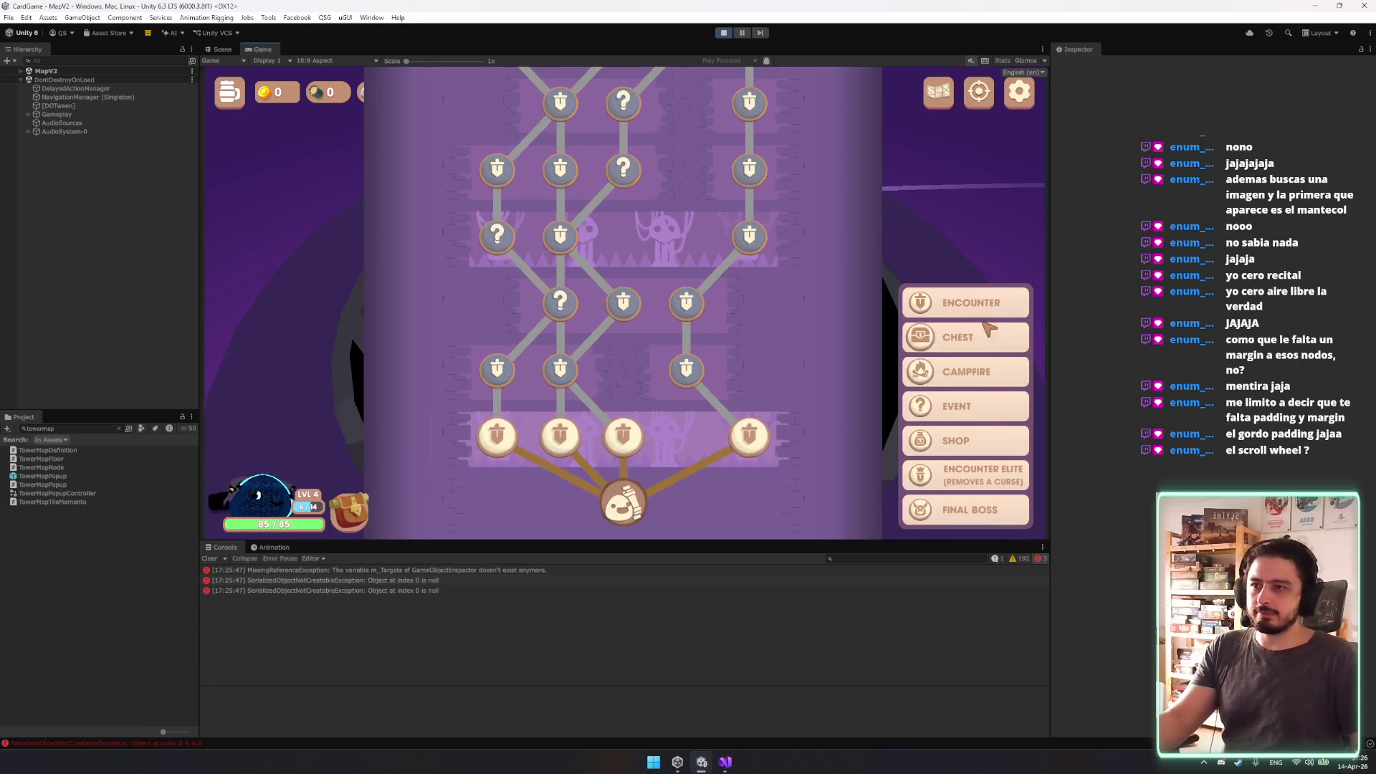
{"action": "scroll", "coordinate": [753, 384], "scroll_direction": "up", "scroll_amount": 2}
{"action": "scroll", "coordinate": [750, 383], "scroll_direction": "up", "scroll_amount": 5}
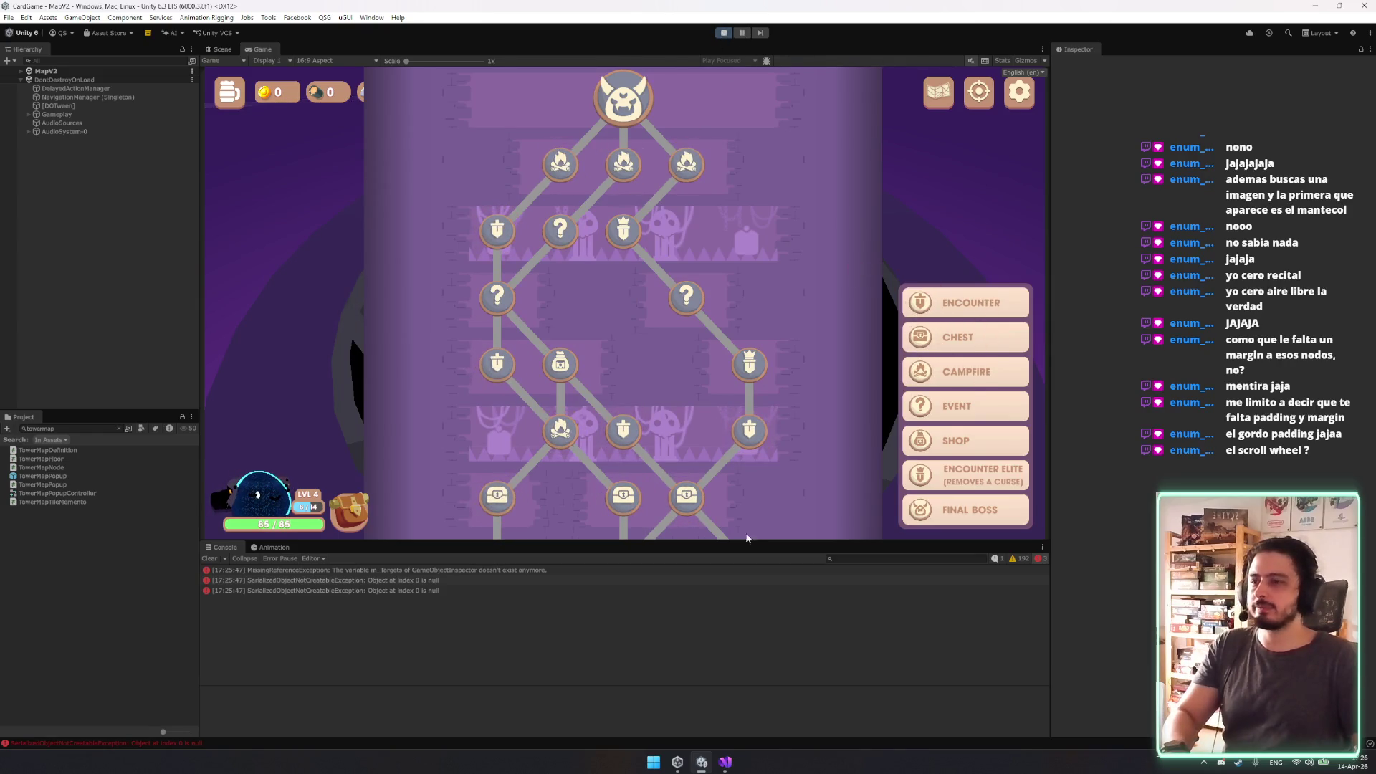
{"action": "left_click", "coordinate": [724, 763]}
In TowerLegendNode.cs, set both DOScale durations to 0.1f and the scale values to 1.5f.
{"action": "double_click", "coordinate": [252, 256]}
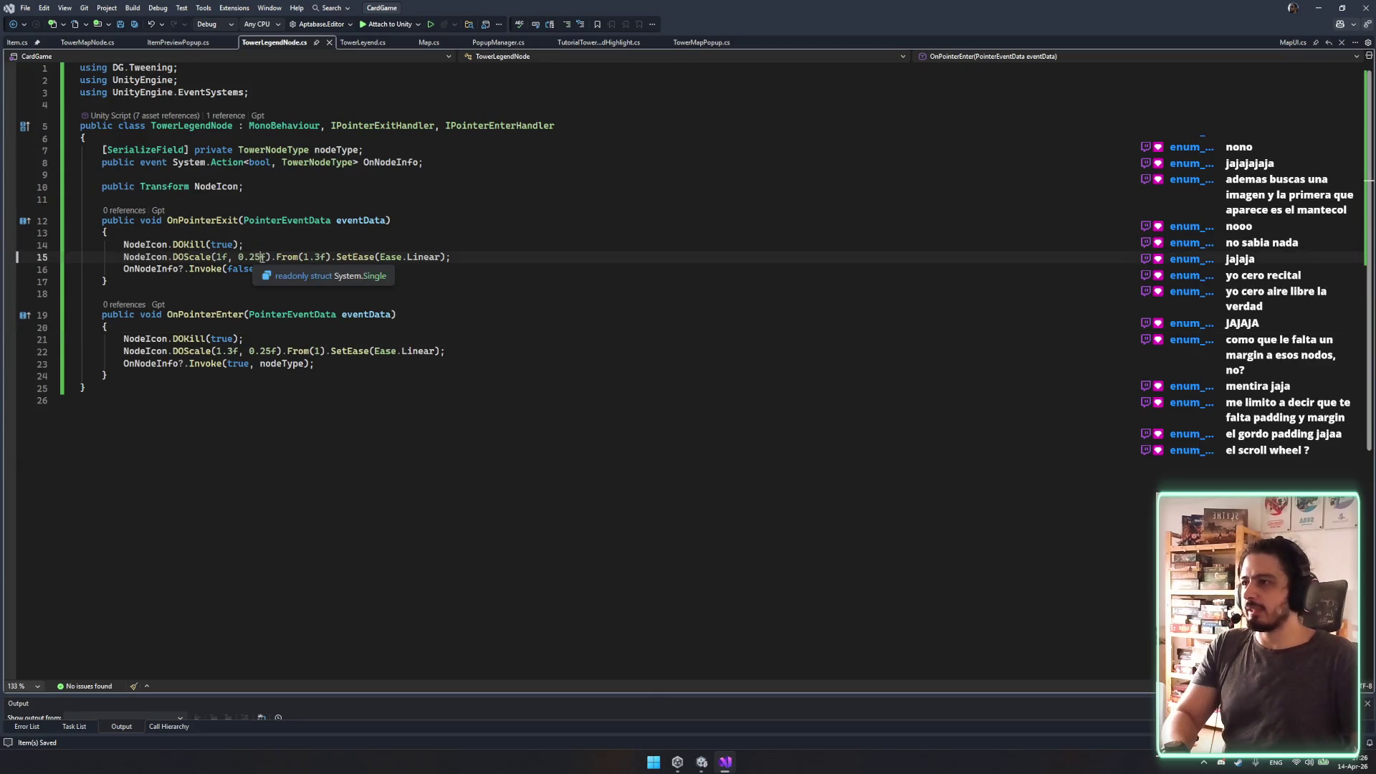
{"action": "type", "text": "15"}
{"action": "key", "text": "BackSpace"}
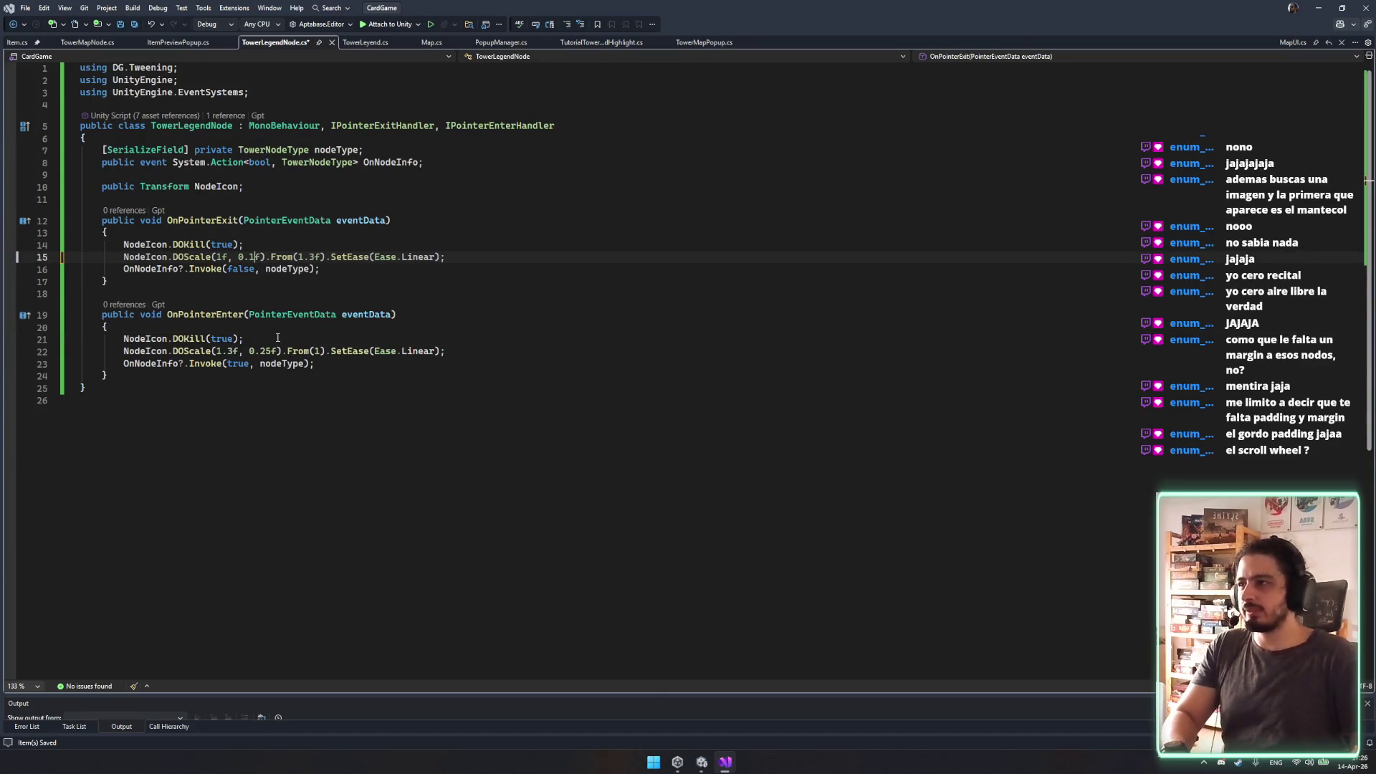
{"action": "double_click", "coordinate": [277, 352]}
{"action": "type", "text": "1f"}
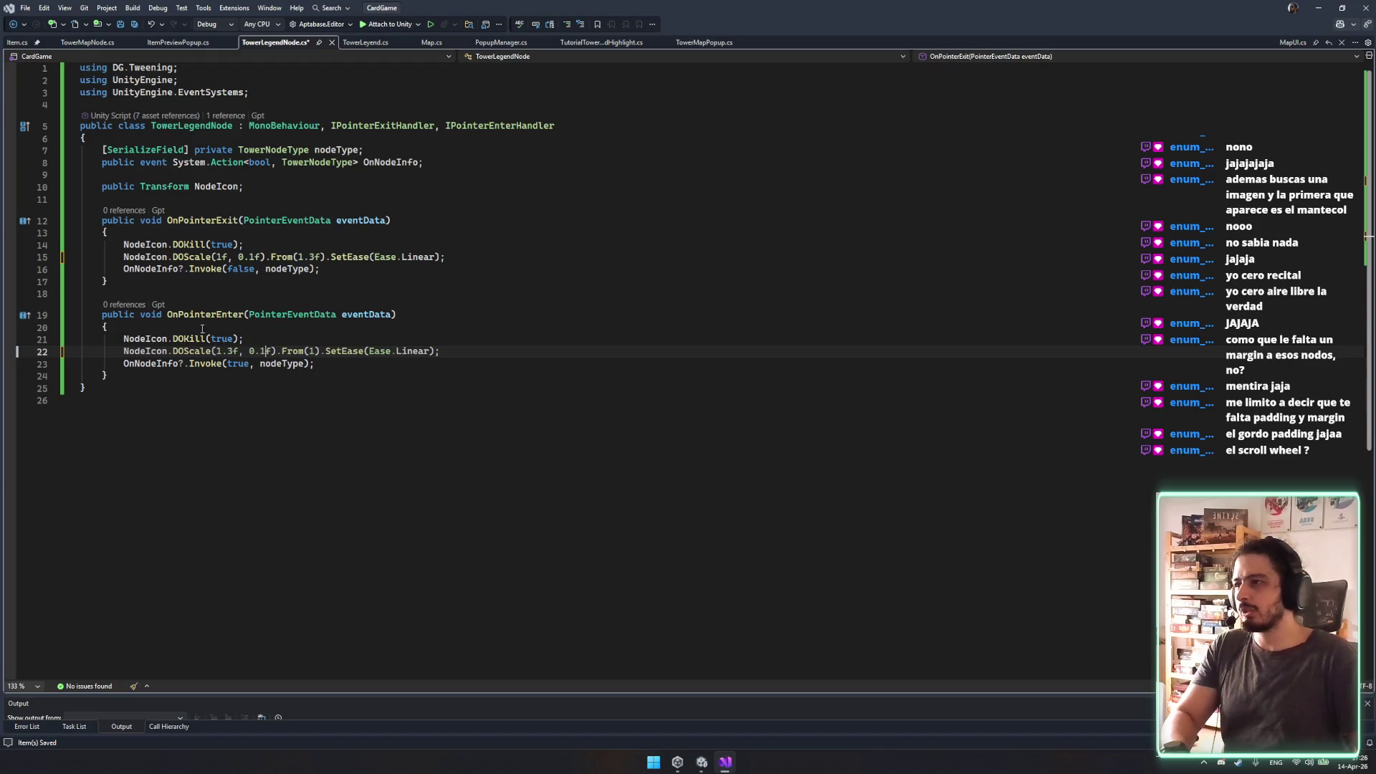
{"action": "left_click_drag", "start_coordinate": [231, 338], "coordinate": [230, 350]}
{"action": "left_click", "coordinate": [234, 351]}
{"action": "key", "text": "BackSpace"}
{"action": "type", "text": "6"}
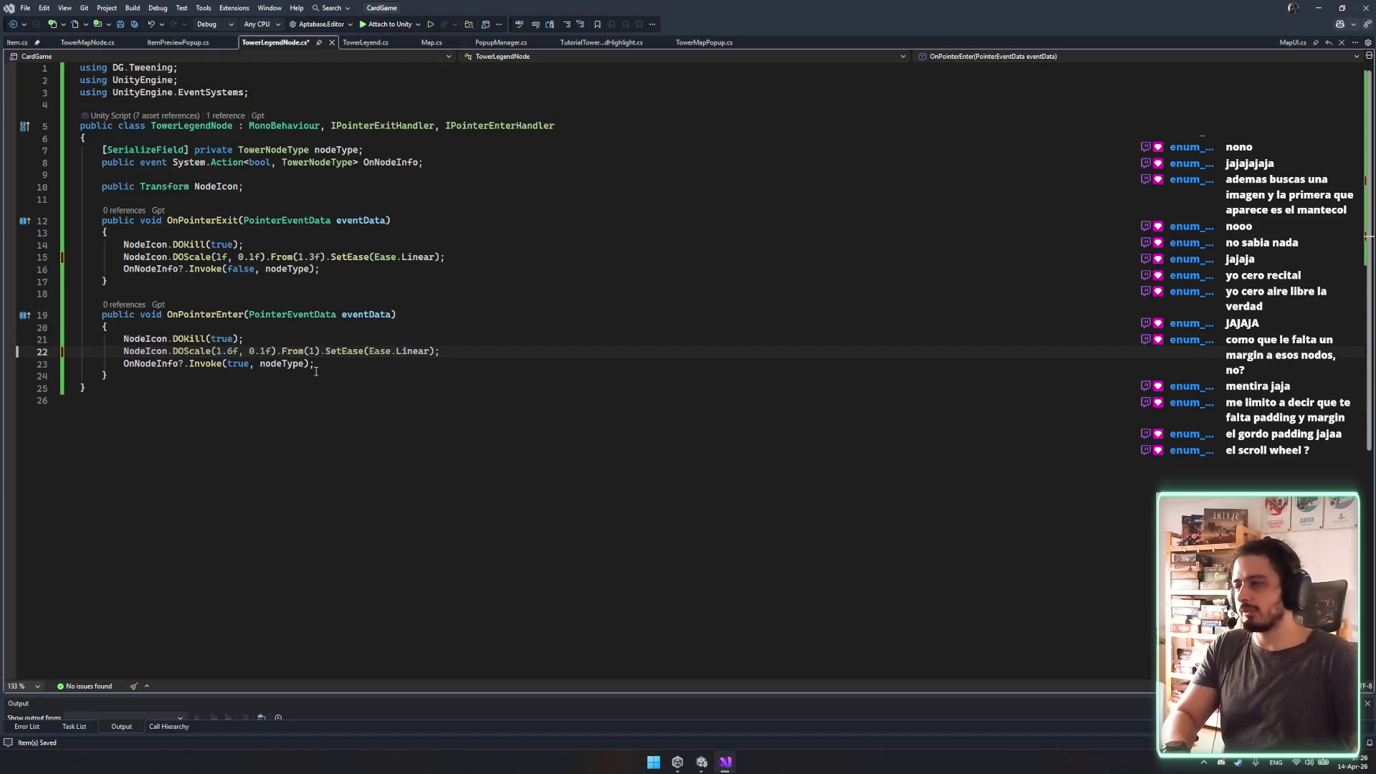
{"action": "left_click", "coordinate": [316, 257]}
{"action": "key", "text": "BackSpace"}
{"action": "type", "text": "5"}
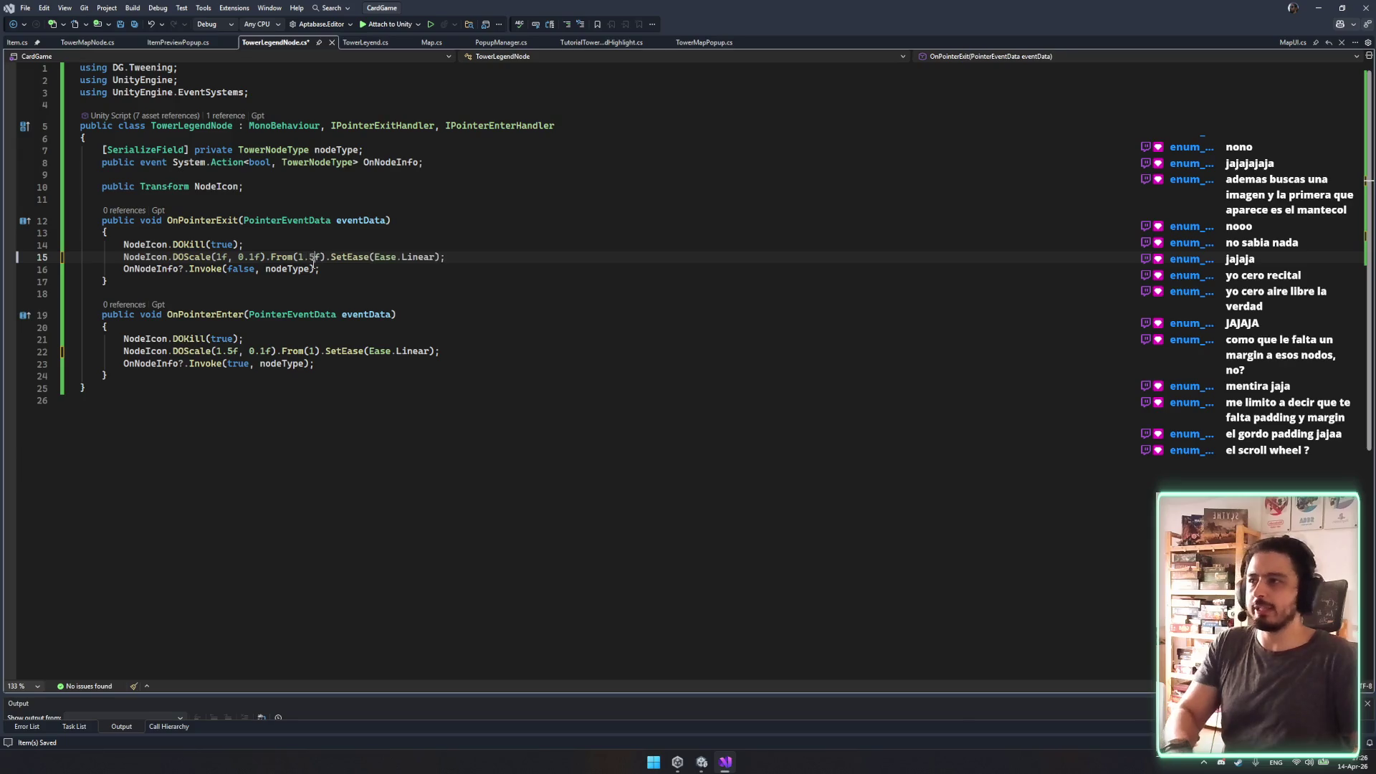
Save TowerLegendNode.cs and switch back to the Unity editor.
{"action": "key", "text": "ctrl+s"}
{"action": "left_click", "coordinate": [740, 314]}
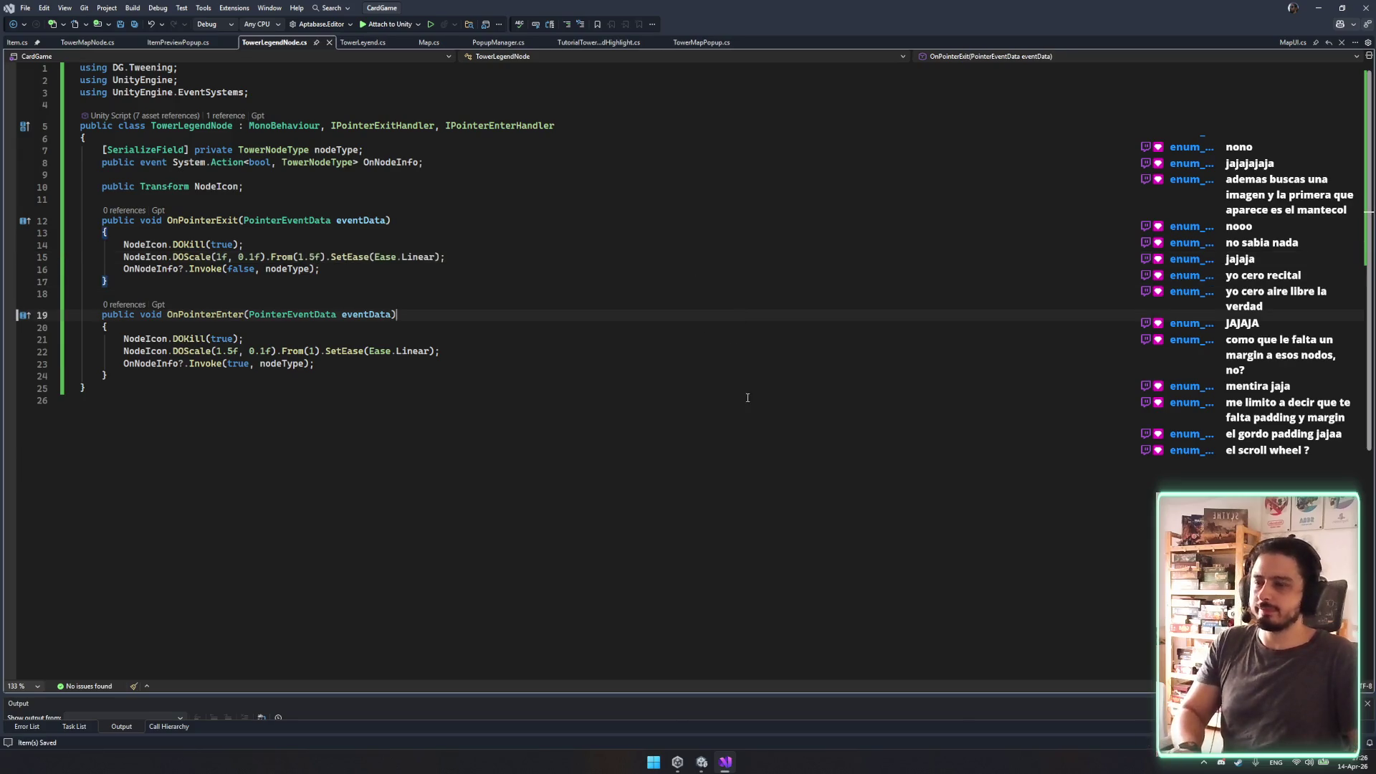
{"action": "left_click", "coordinate": [702, 762]}
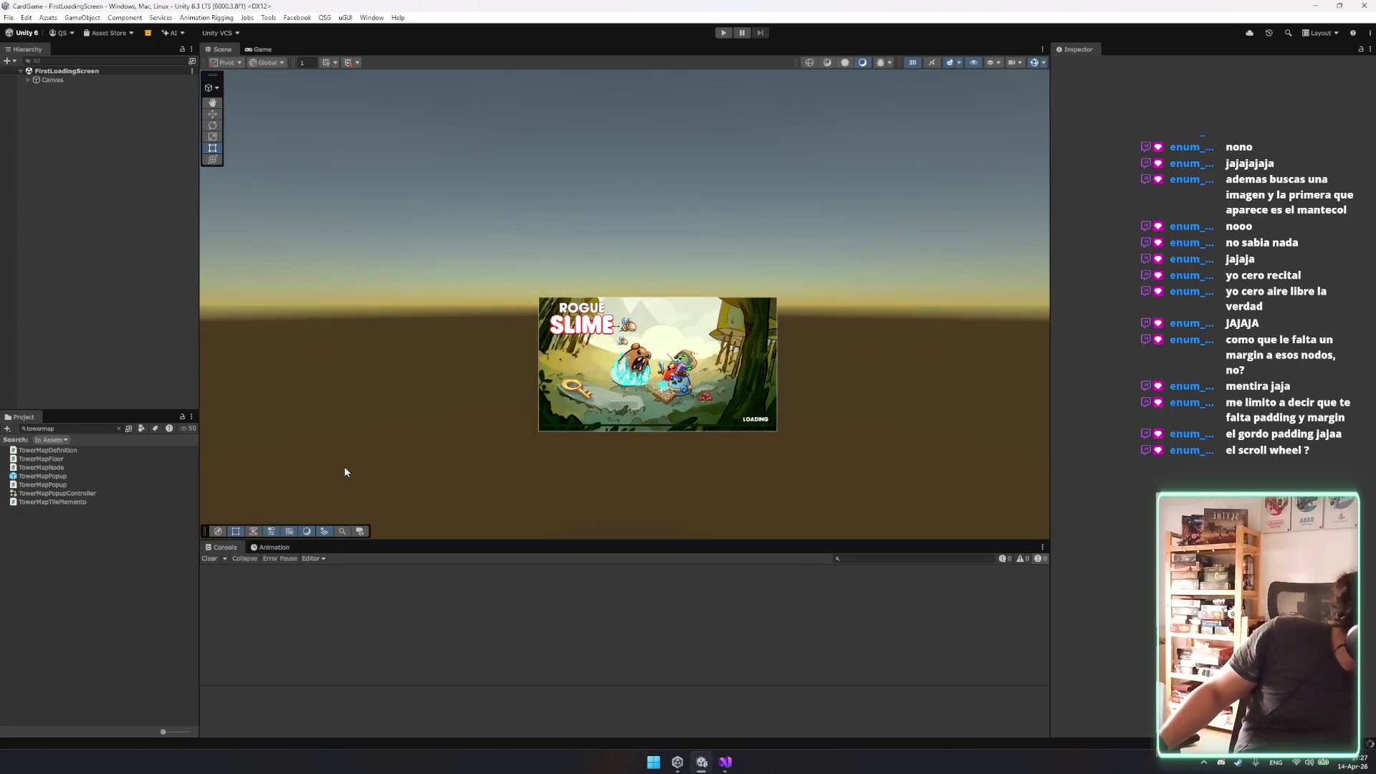
Restart play mode, start a new game from the main menu, and continue past the inventory to the tower map.
{"action": "key", "text": "ctrl+p"}
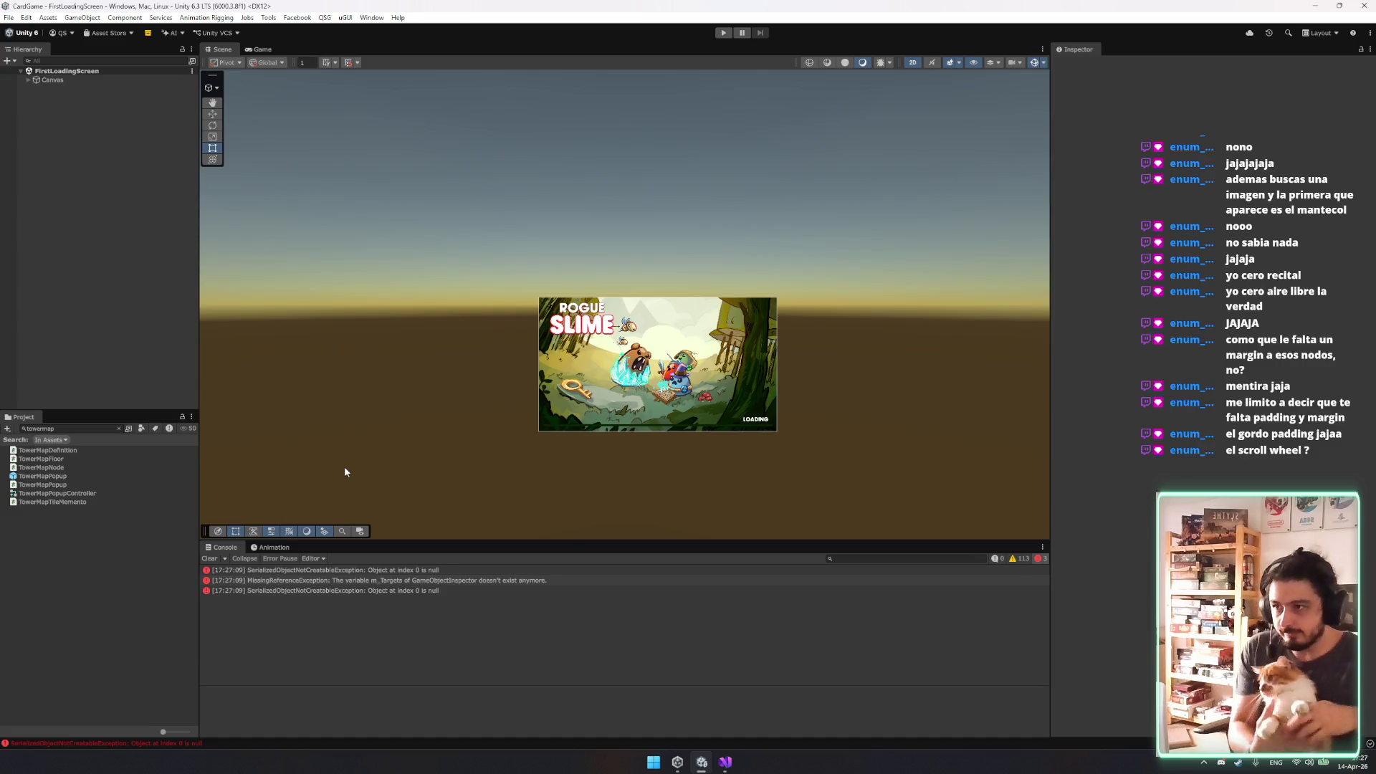
{"action": "left_click", "coordinate": [721, 33]}
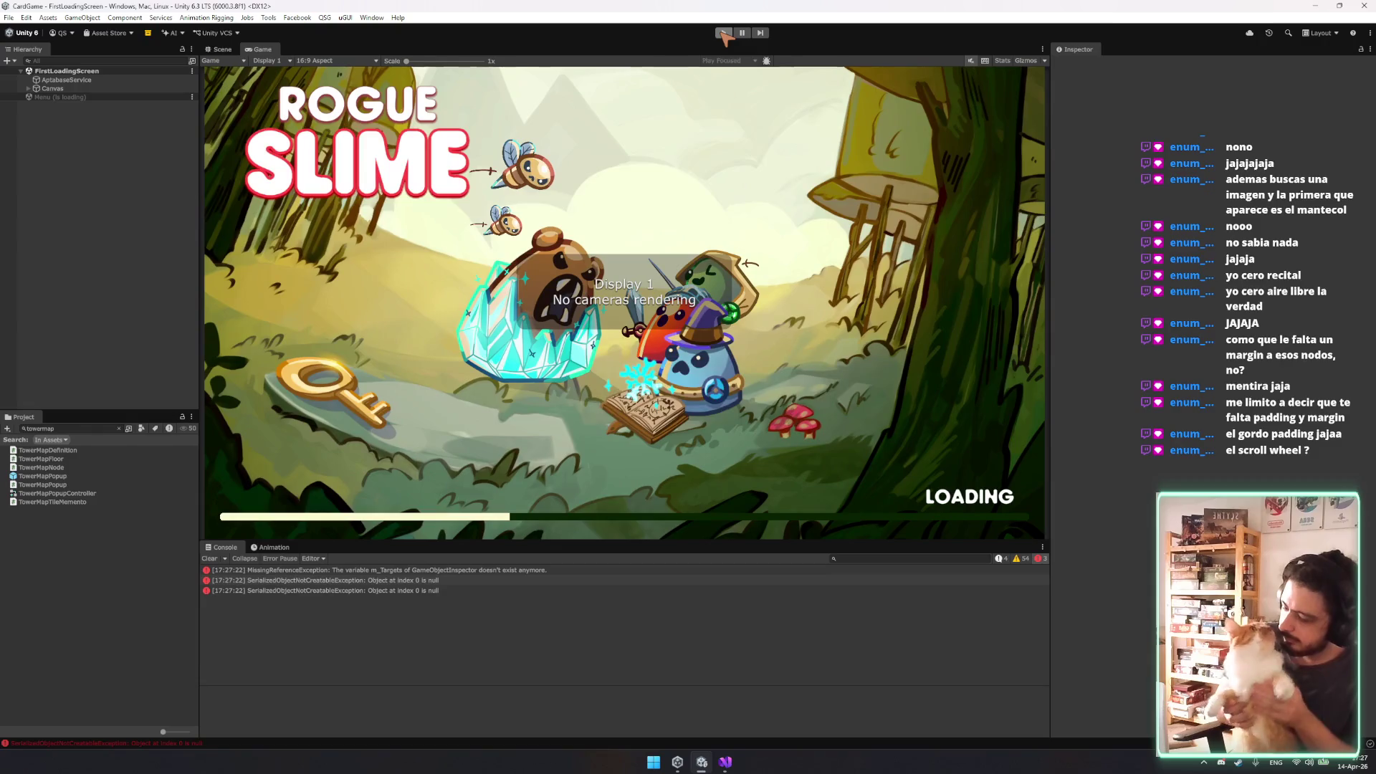
{"action": "left_click", "coordinate": [724, 34]}
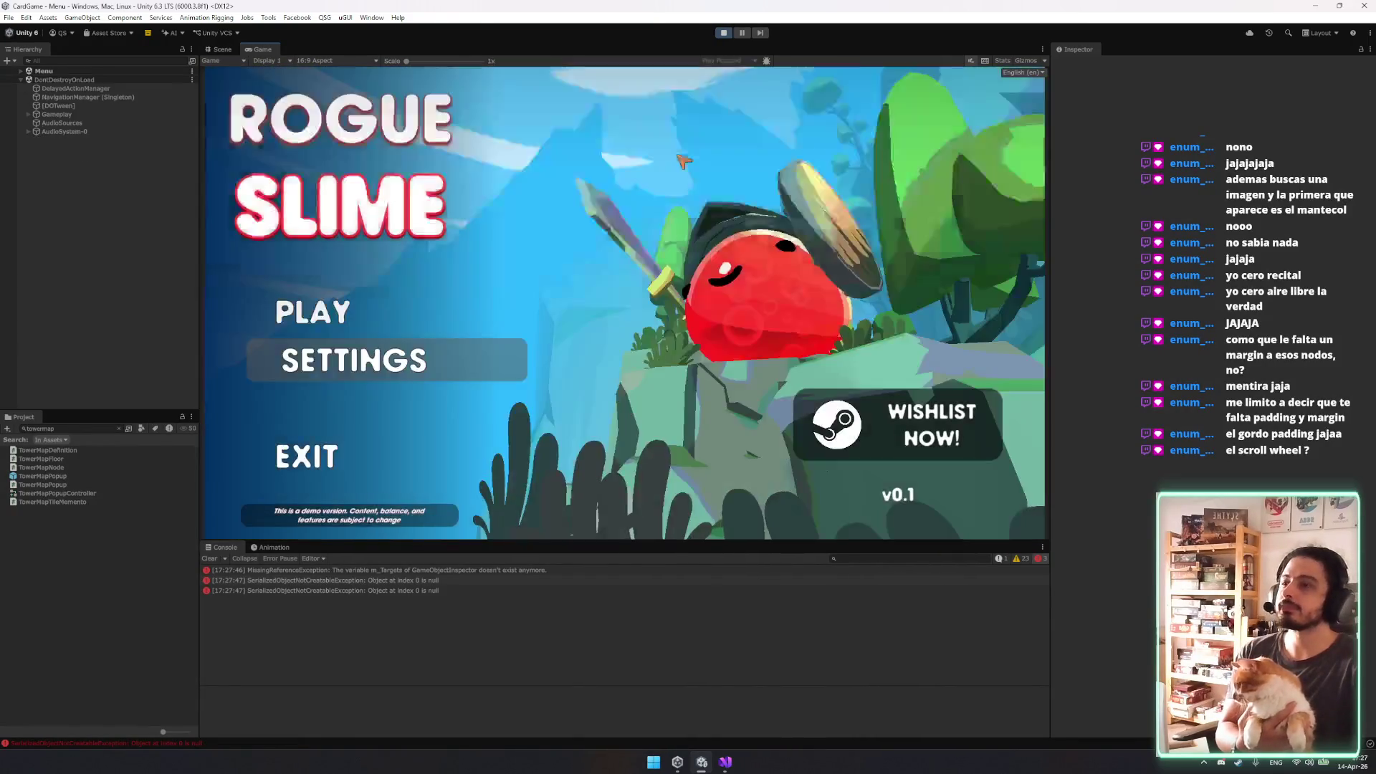
{"action": "left_click", "coordinate": [319, 315]}
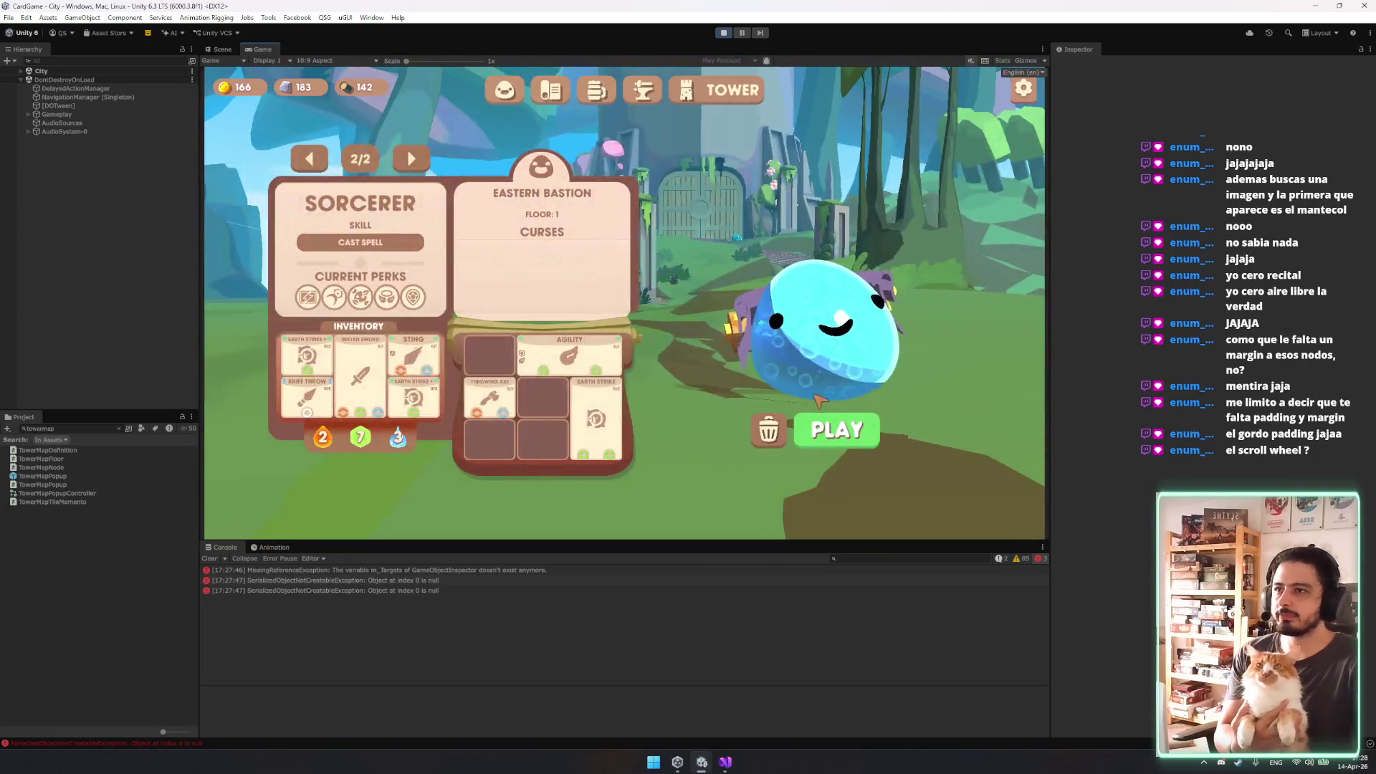
{"action": "left_click", "coordinate": [815, 426]}
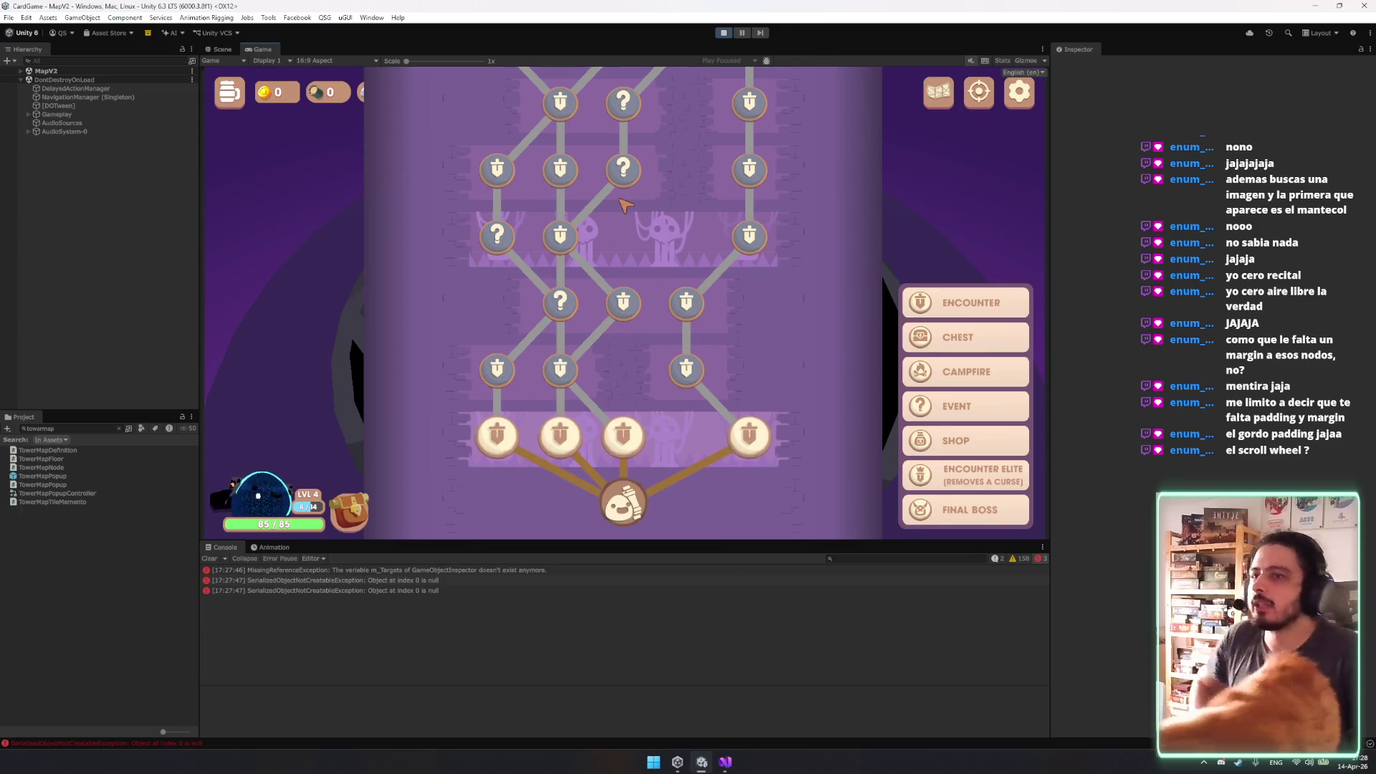
{"action": "mouse_move", "coordinate": [988, 300]}
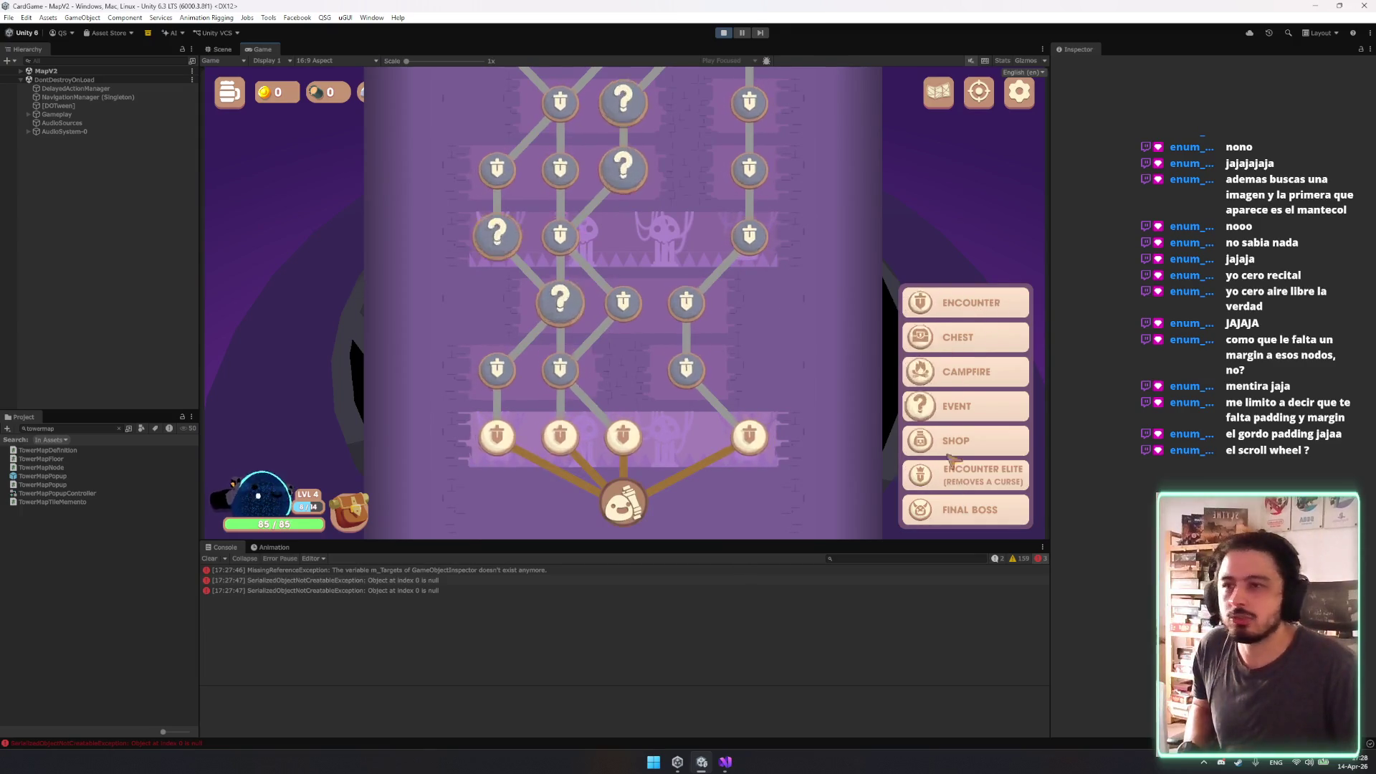
{"action": "mouse_move", "coordinate": [935, 407]}
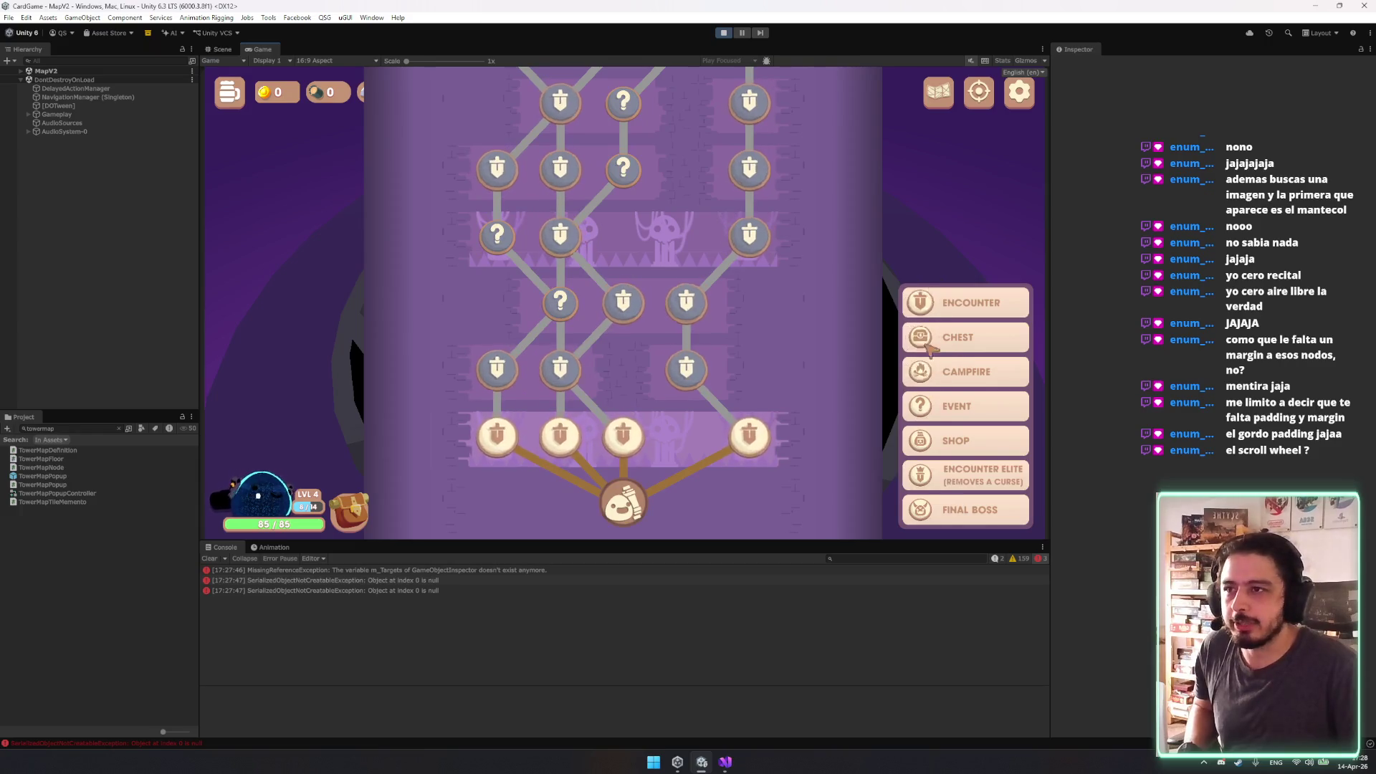
{"action": "scroll", "coordinate": [782, 406], "scroll_direction": "up", "scroll_amount": 2}
{"action": "scroll", "coordinate": [781, 407], "scroll_direction": "up", "scroll_amount": 3}
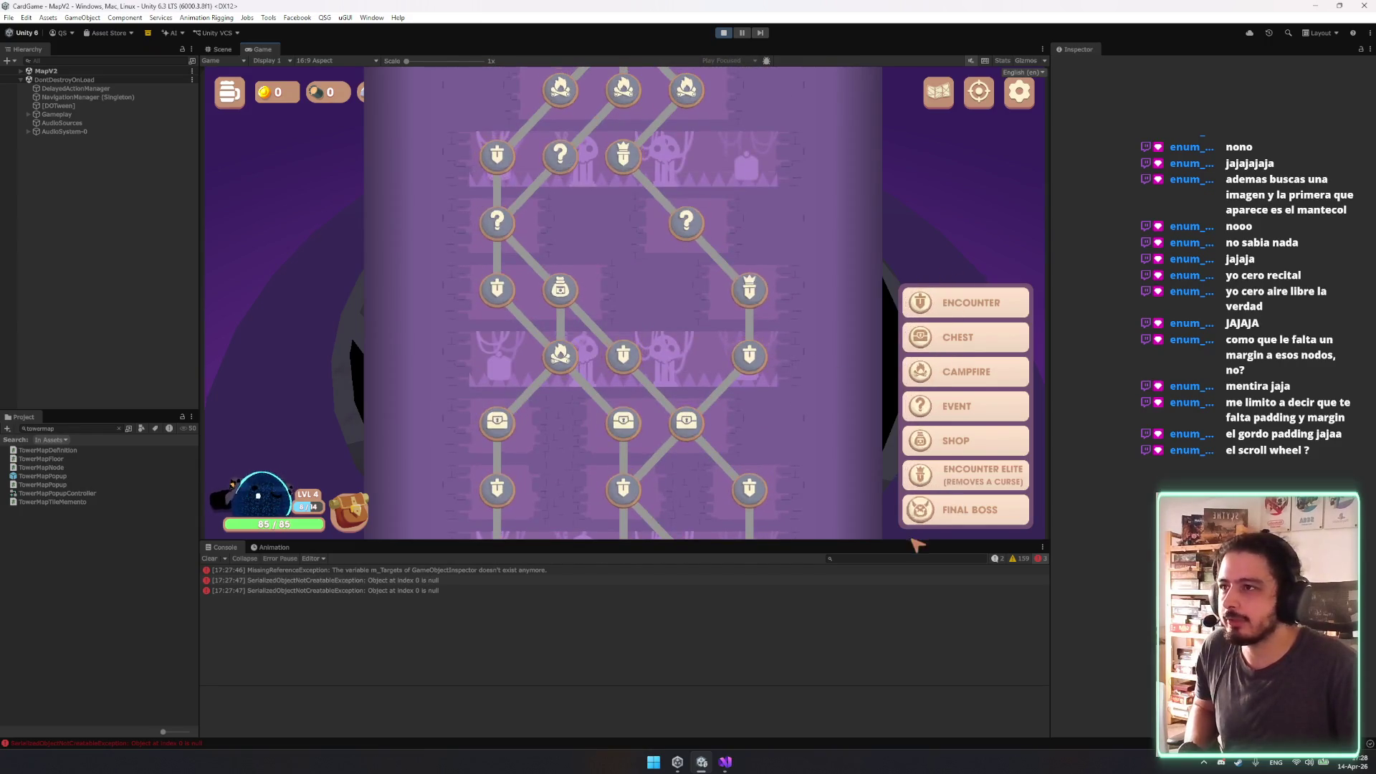
{"action": "mouse_move", "coordinate": [935, 479]}
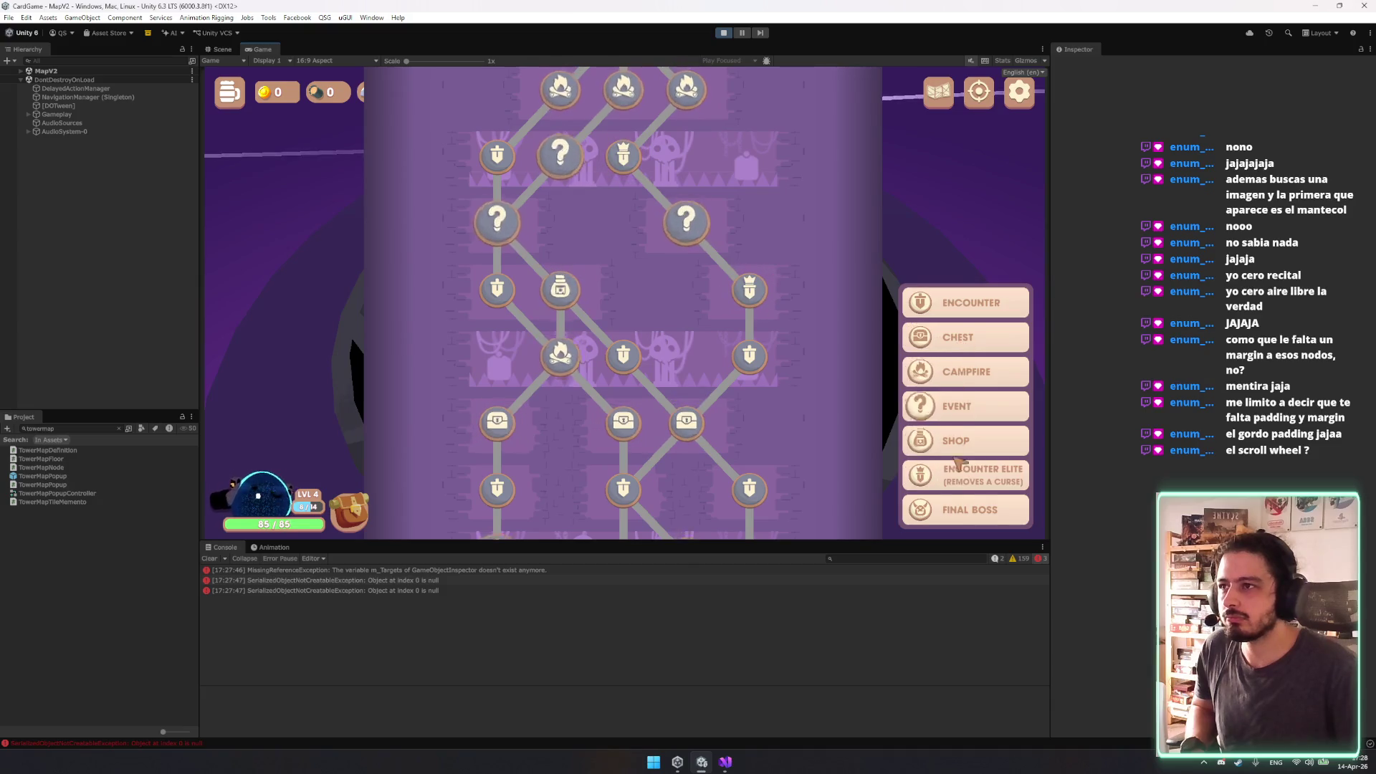
{"action": "mouse_move", "coordinate": [984, 514]}
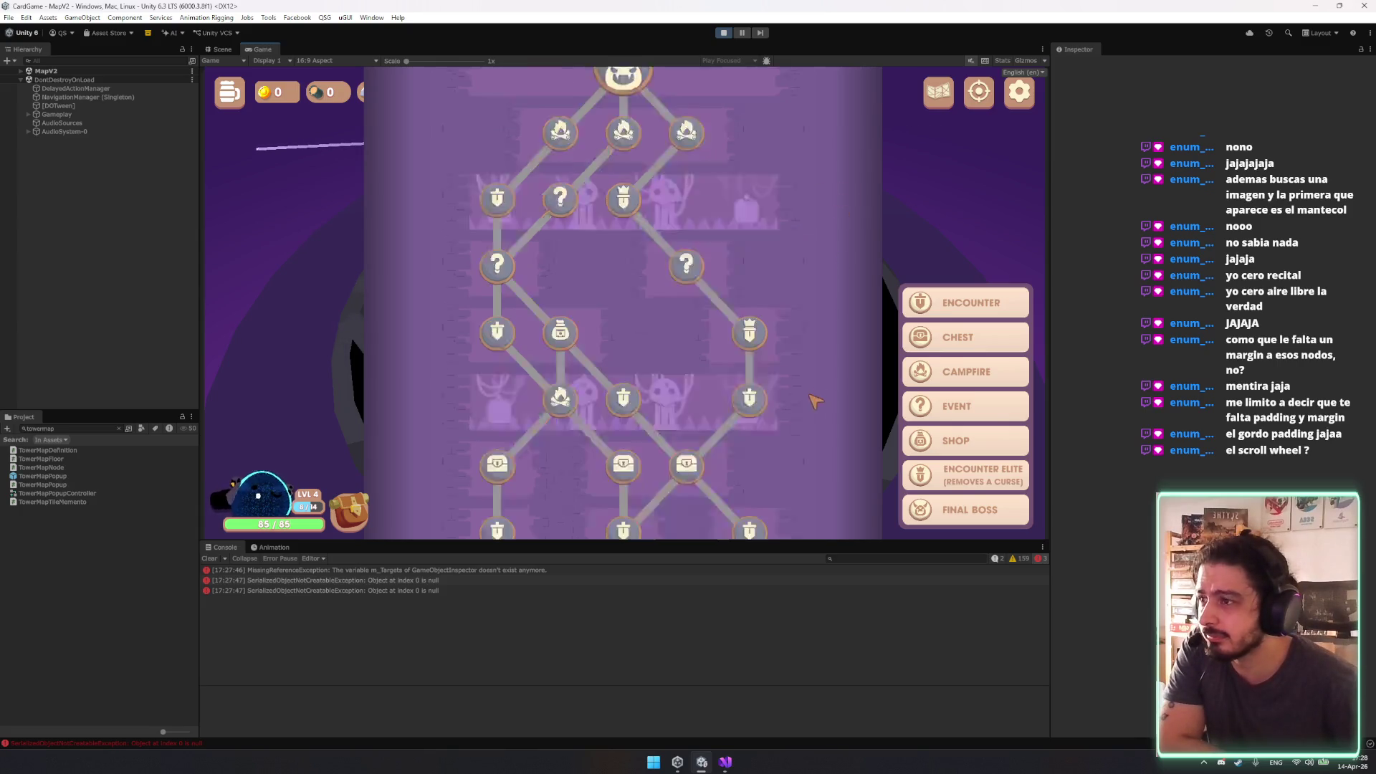
{"action": "scroll", "coordinate": [810, 287], "scroll_direction": "down", "scroll_amount": 10}
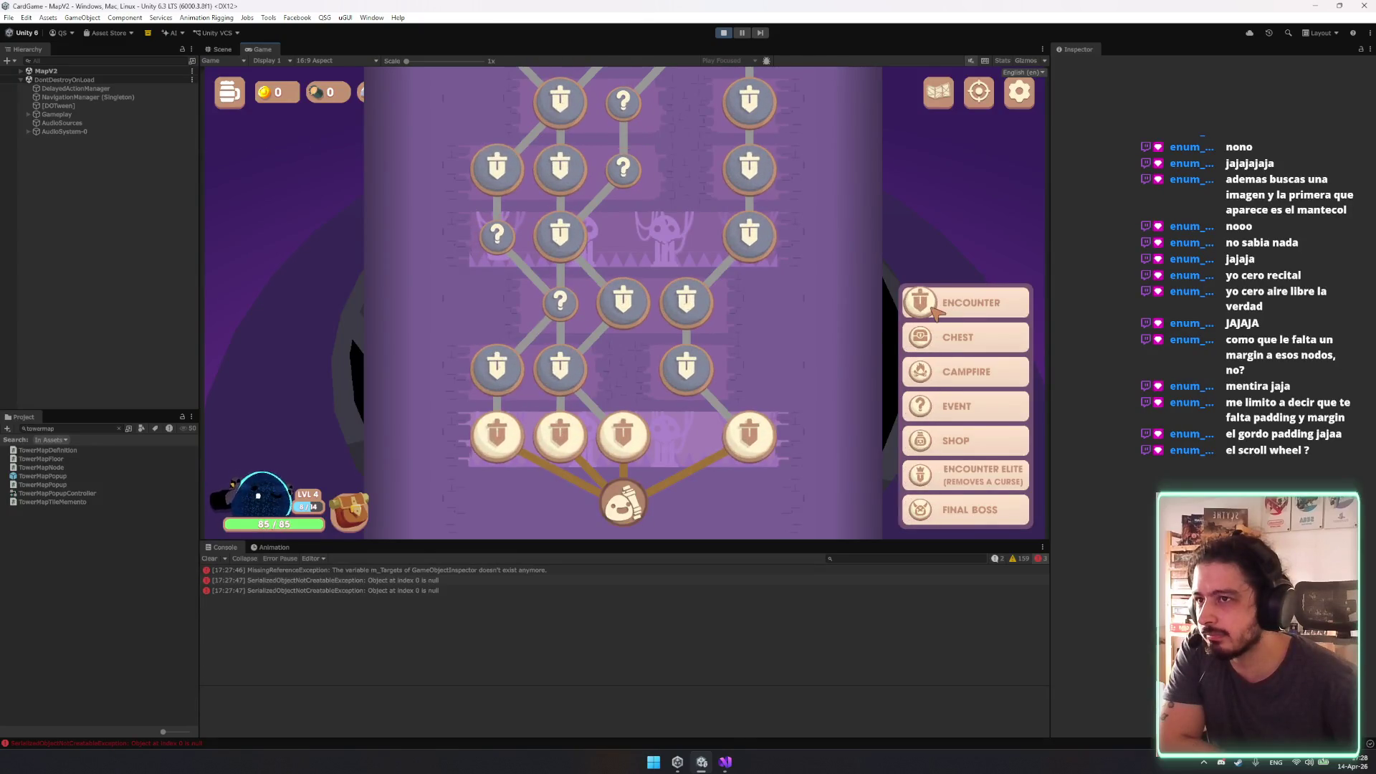
{"action": "scroll", "coordinate": [815, 319], "scroll_direction": "up", "scroll_amount": 5}
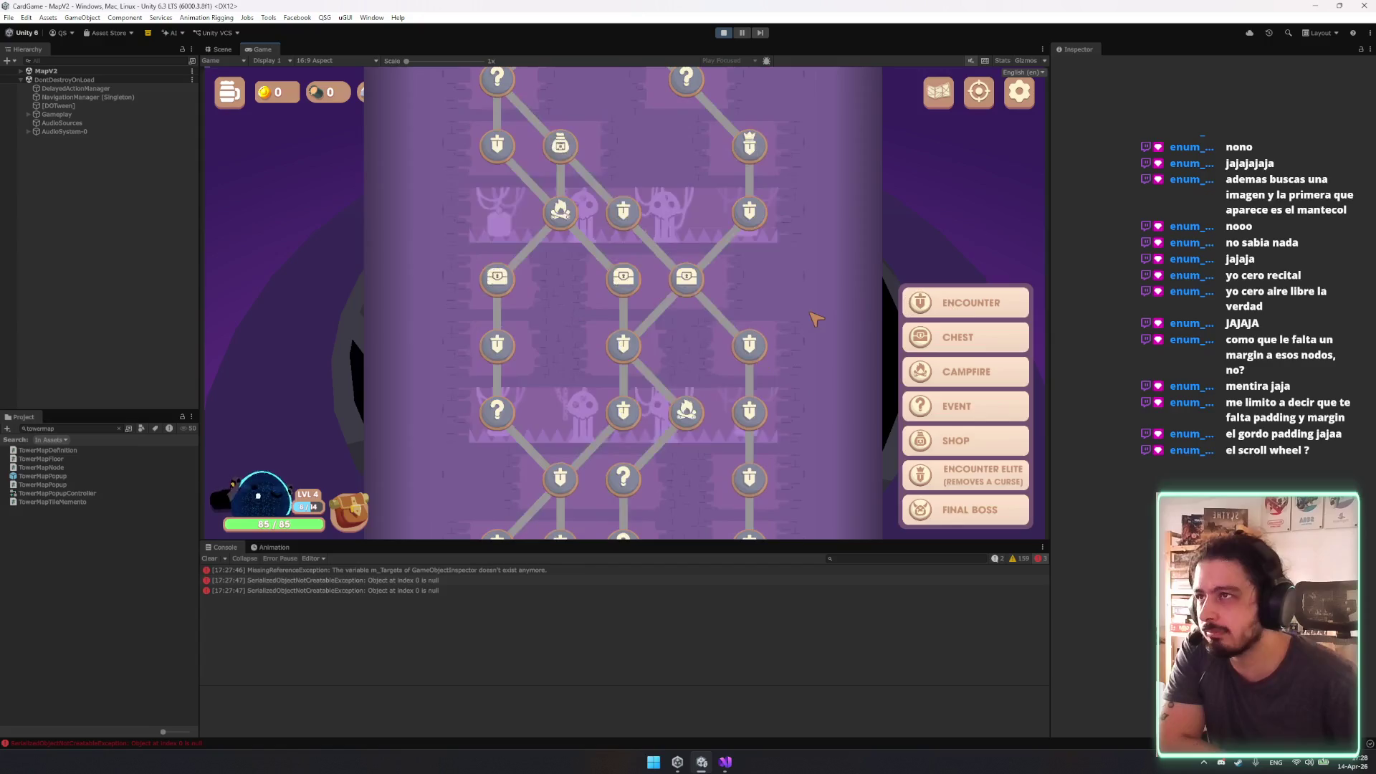
{"action": "scroll", "coordinate": [814, 317], "scroll_direction": "up", "scroll_amount": 2}
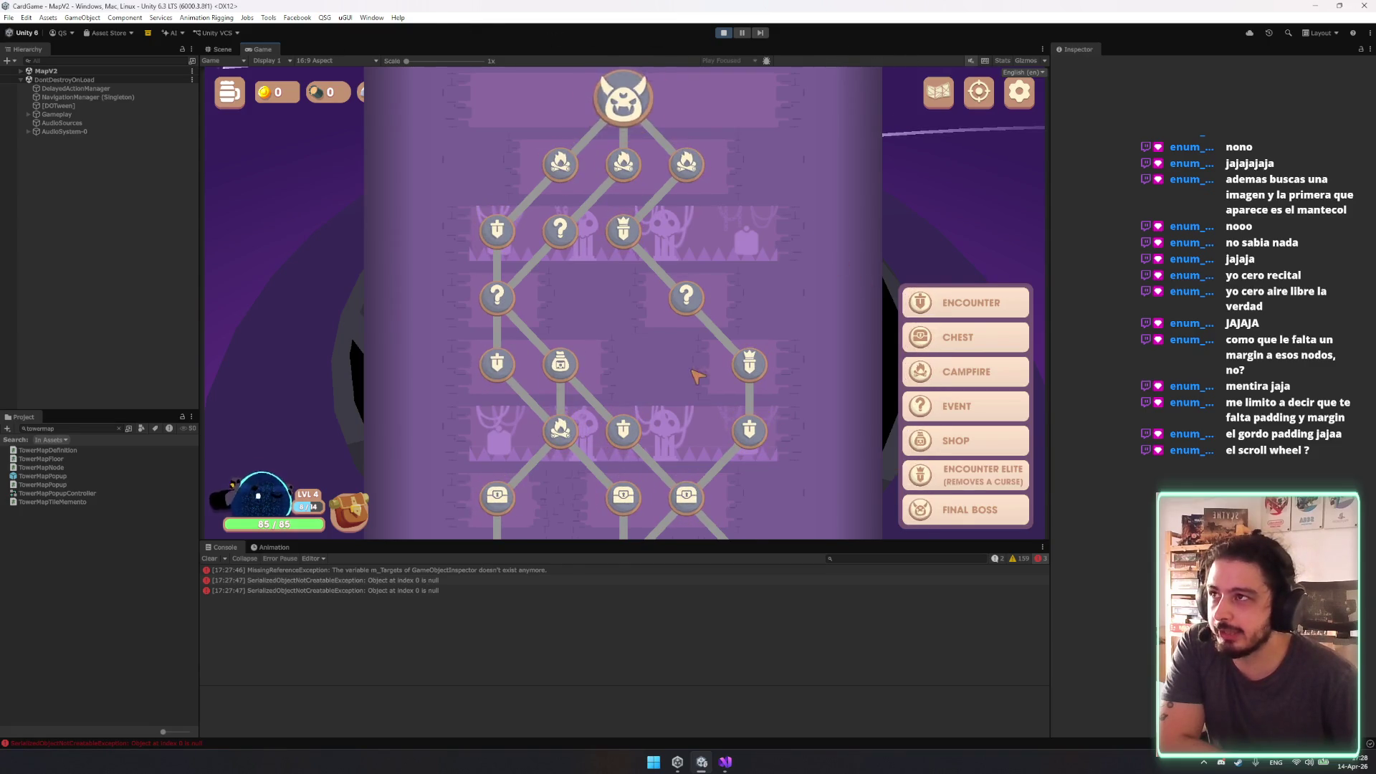
{"action": "scroll", "coordinate": [697, 376], "scroll_direction": "down", "scroll_amount": 8}
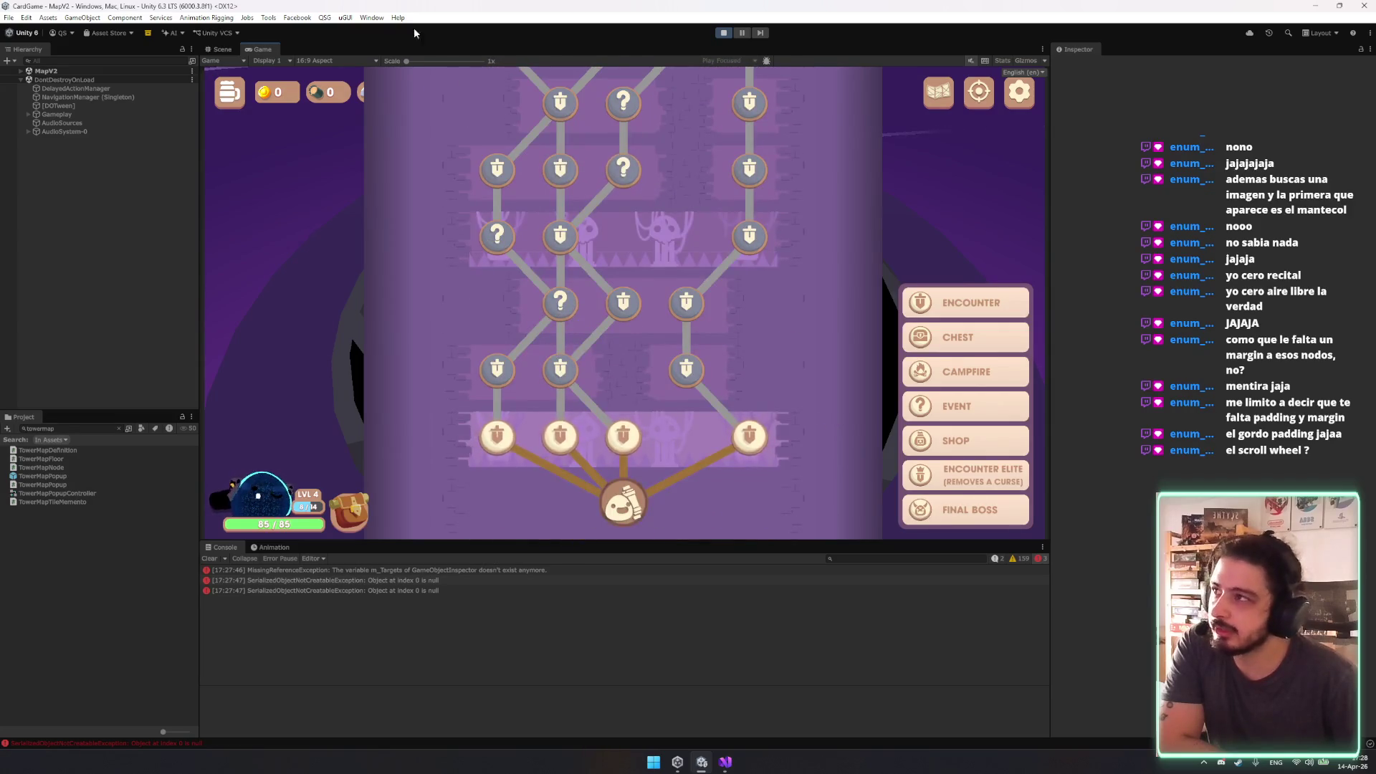
Open the Recorder window from Window > General and move it off the legend.
{"action": "left_click", "coordinate": [371, 18]}
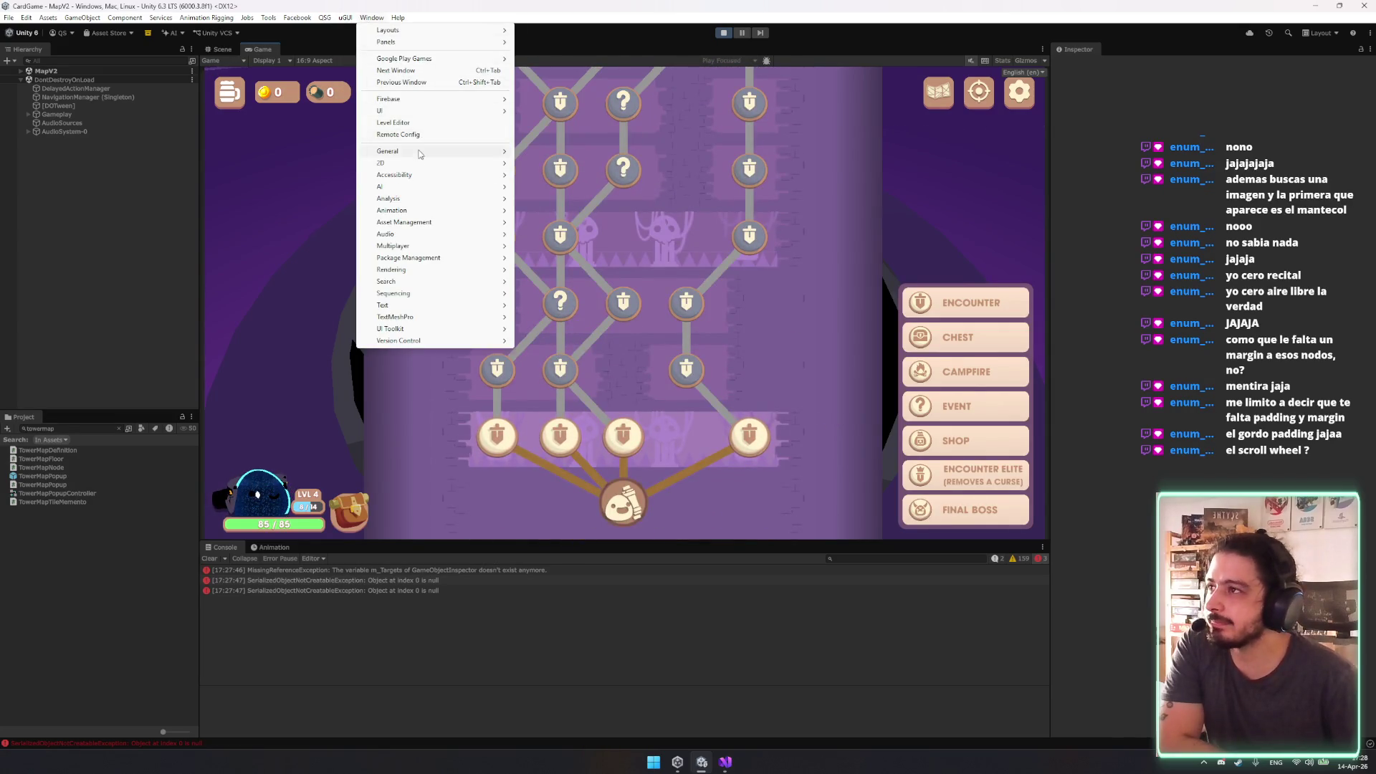
{"action": "mouse_move", "coordinate": [423, 152]}
{"action": "left_click", "coordinate": [854, 291]}
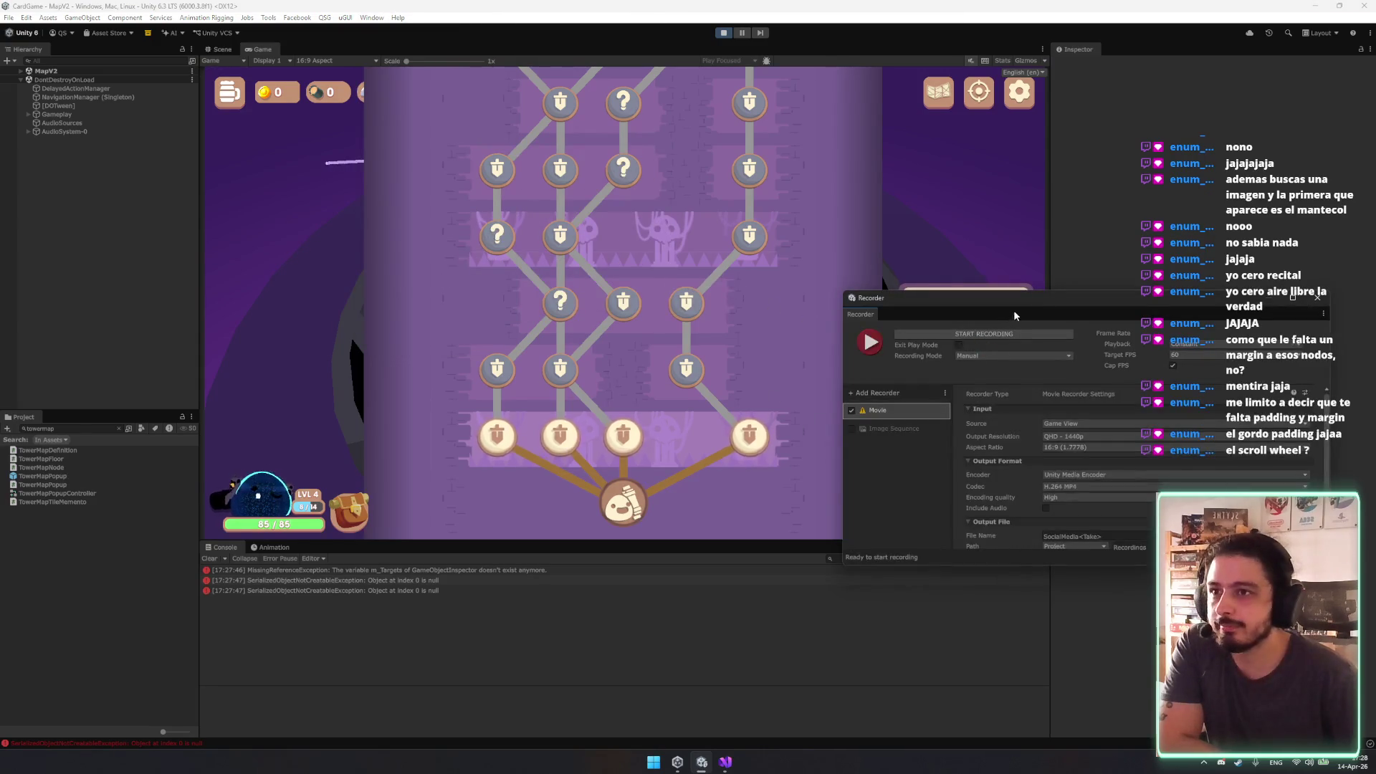
{"action": "mouse_move", "coordinate": [935, 293]}
{"action": "left_mouse_down"}
{"action": "mouse_move", "coordinate": [854, 294]}
{"action": "mouse_move", "coordinate": [137, 174]}
{"action": "left_mouse_up"}
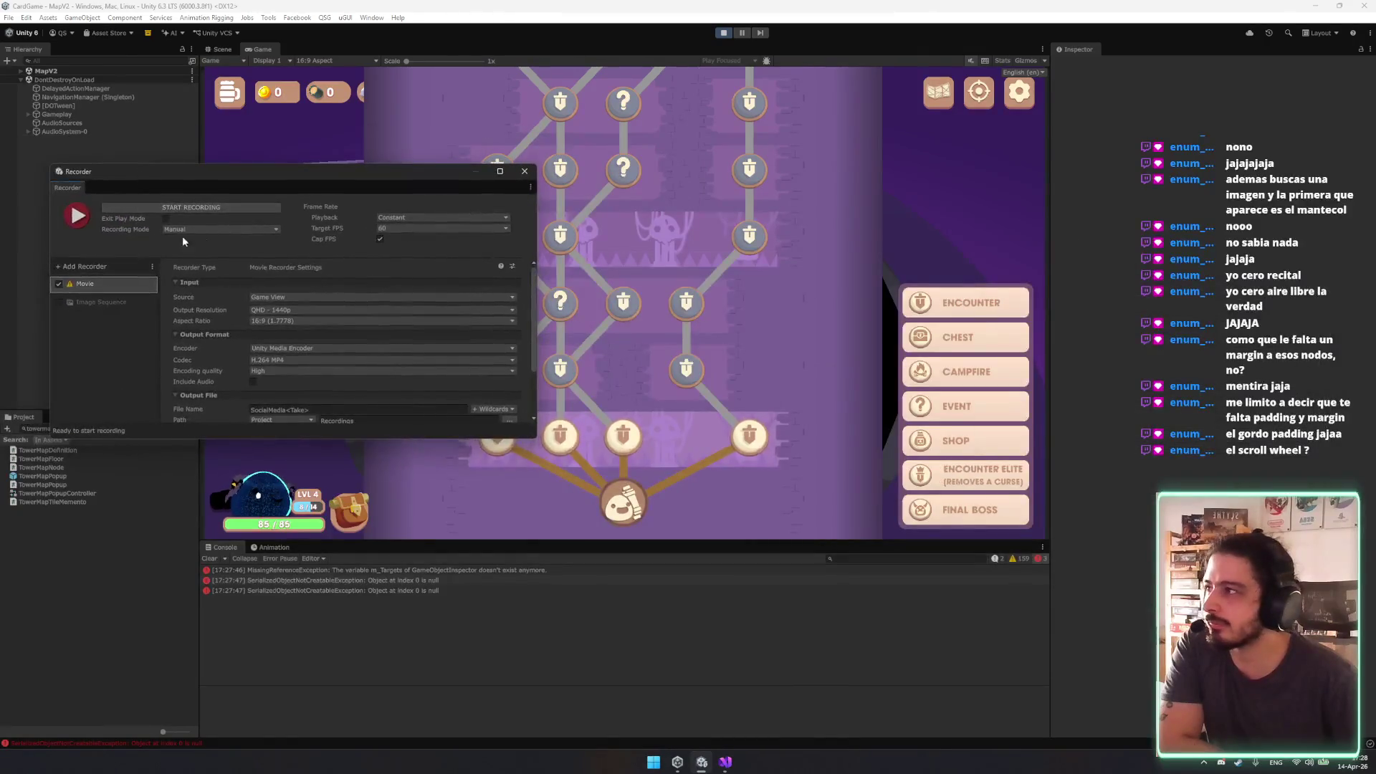
Record a movie of the tower map scrolling and legend hovers, then stop recording.
{"action": "left_click", "coordinate": [191, 207]}
{"action": "scroll", "coordinate": [774, 398], "scroll_direction": "up", "scroll_amount": 5}
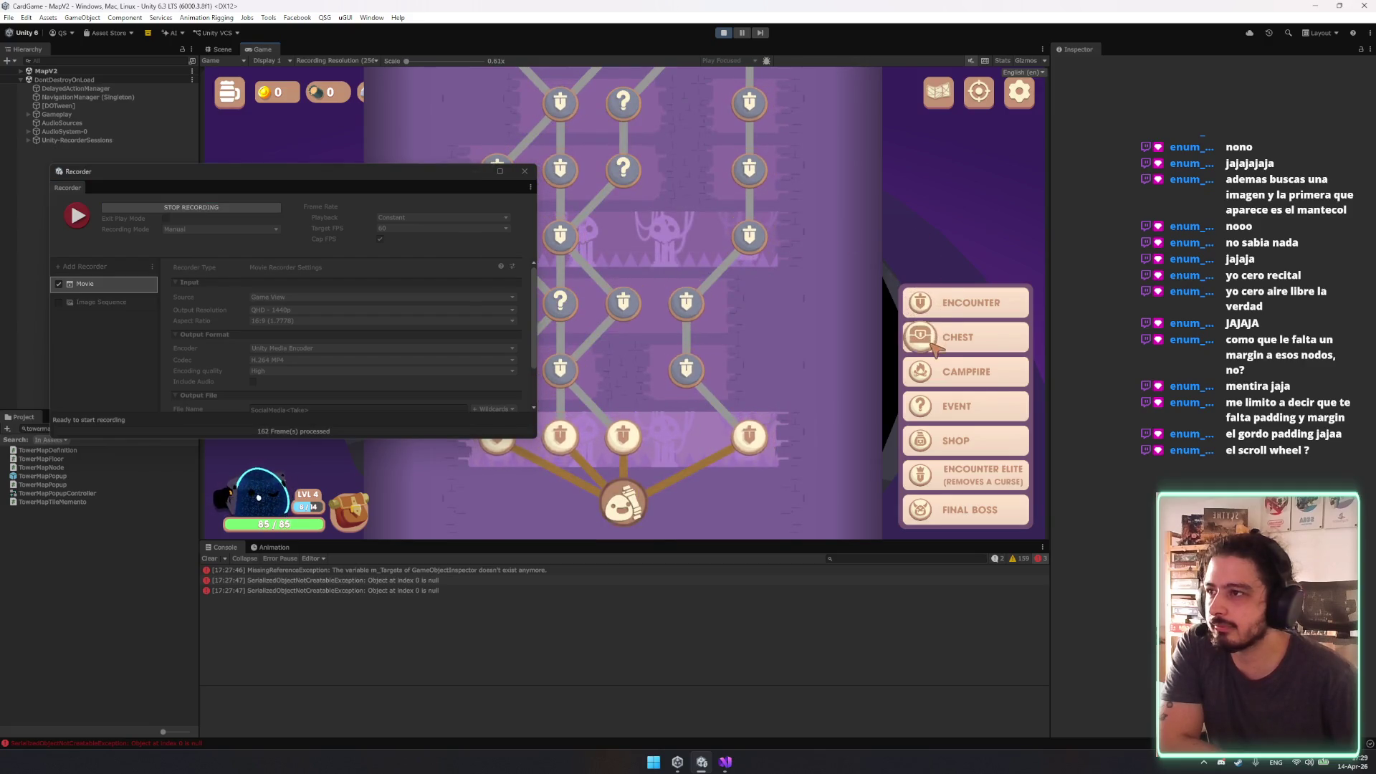
{"action": "scroll", "coordinate": [932, 448], "scroll_direction": "up", "scroll_amount": 5}
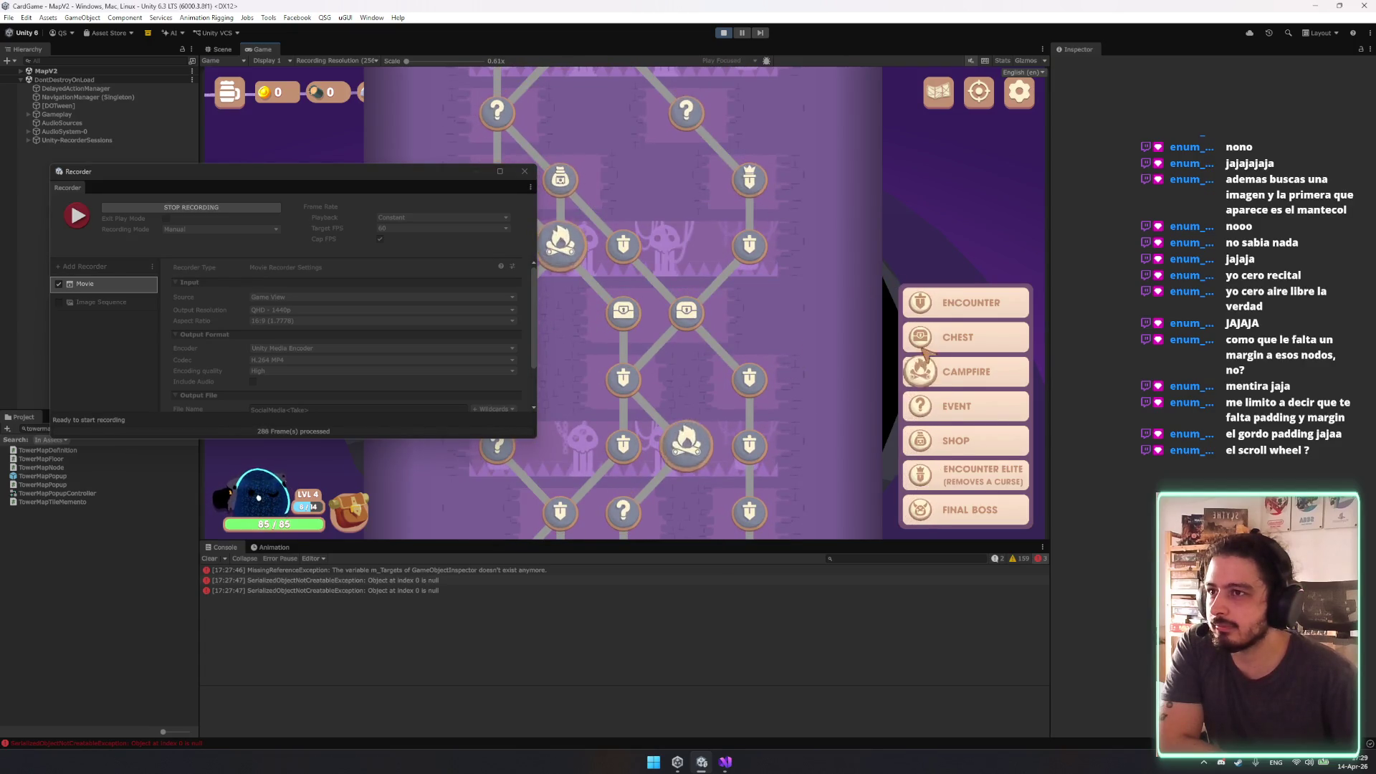
{"action": "left_click", "coordinate": [220, 206]}
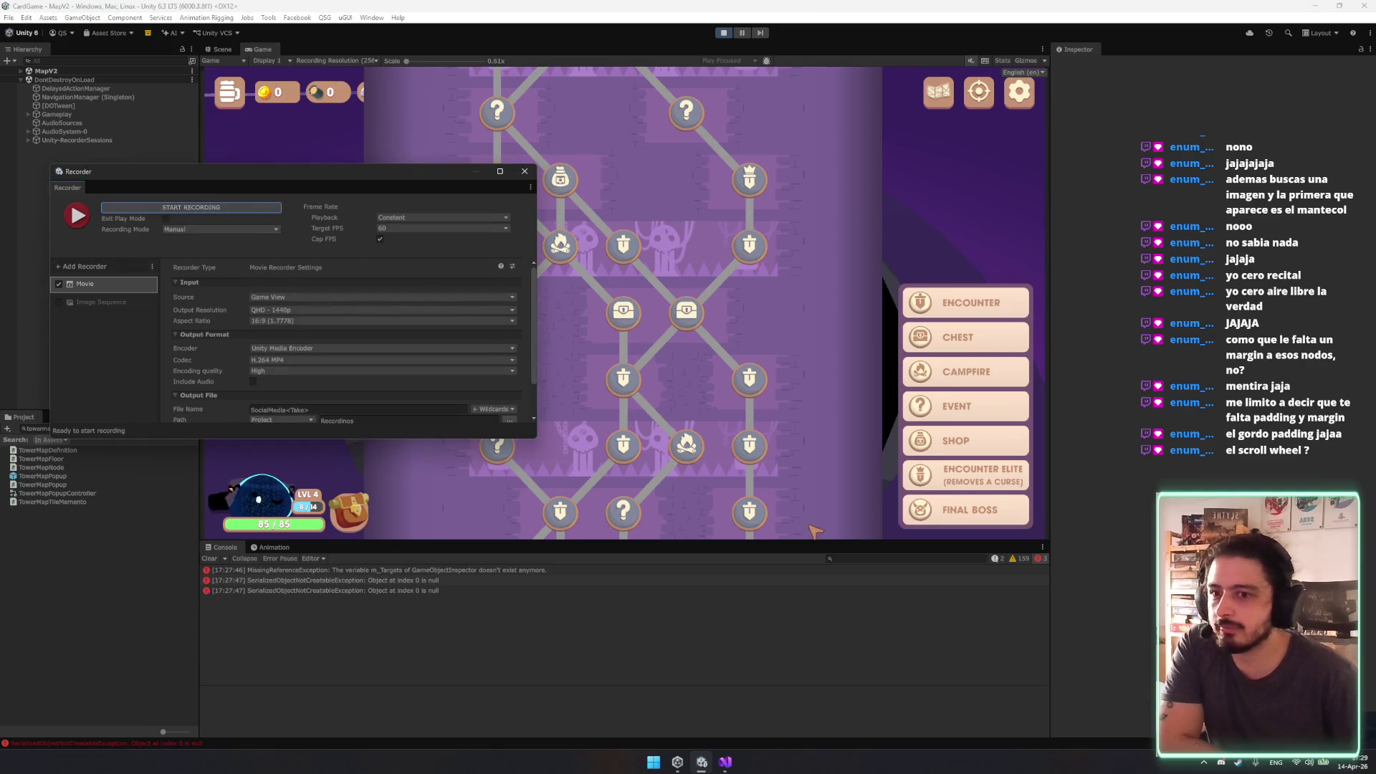
{"action": "scroll", "coordinate": [746, 233], "scroll_direction": "down", "scroll_amount": 5}
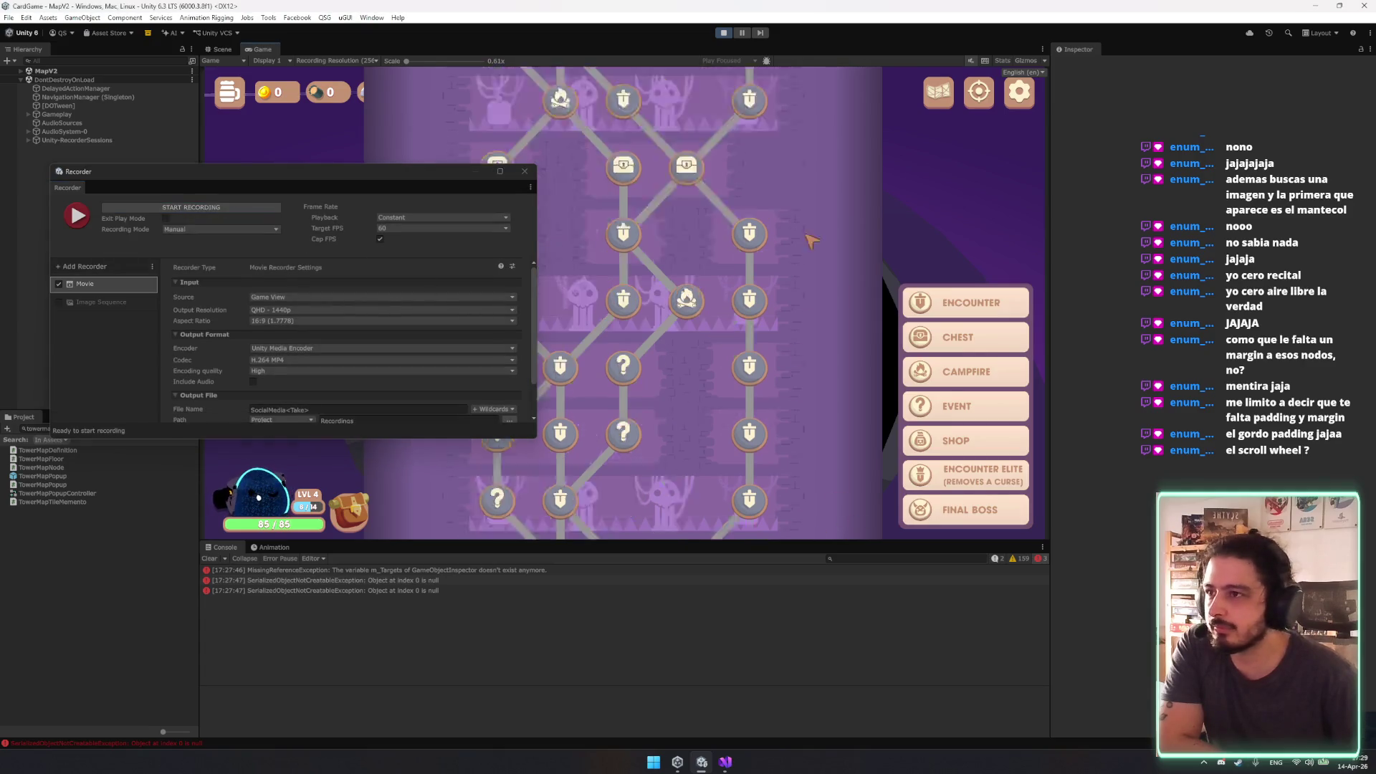
Stop the running game with the toolbar Play button to exit play mode.
{"action": "left_click", "coordinate": [723, 32]}
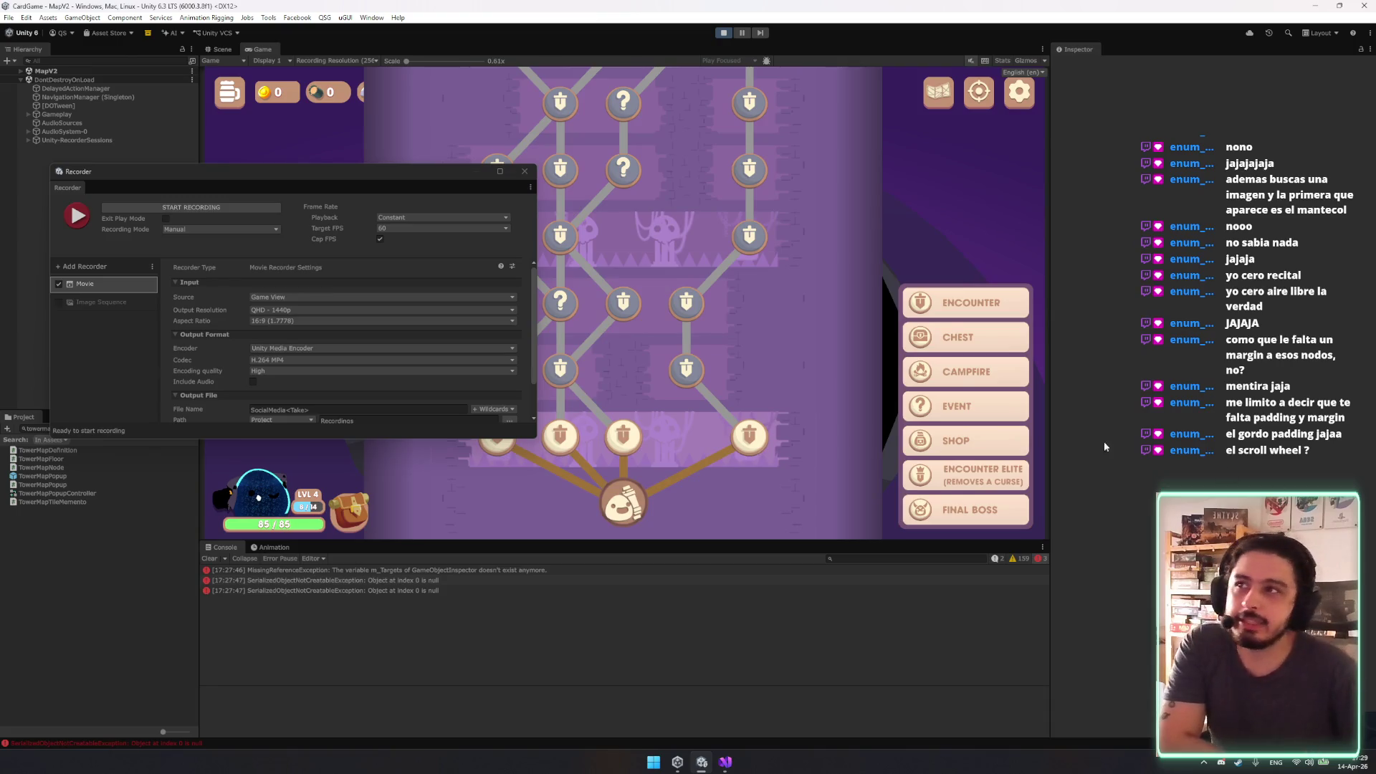